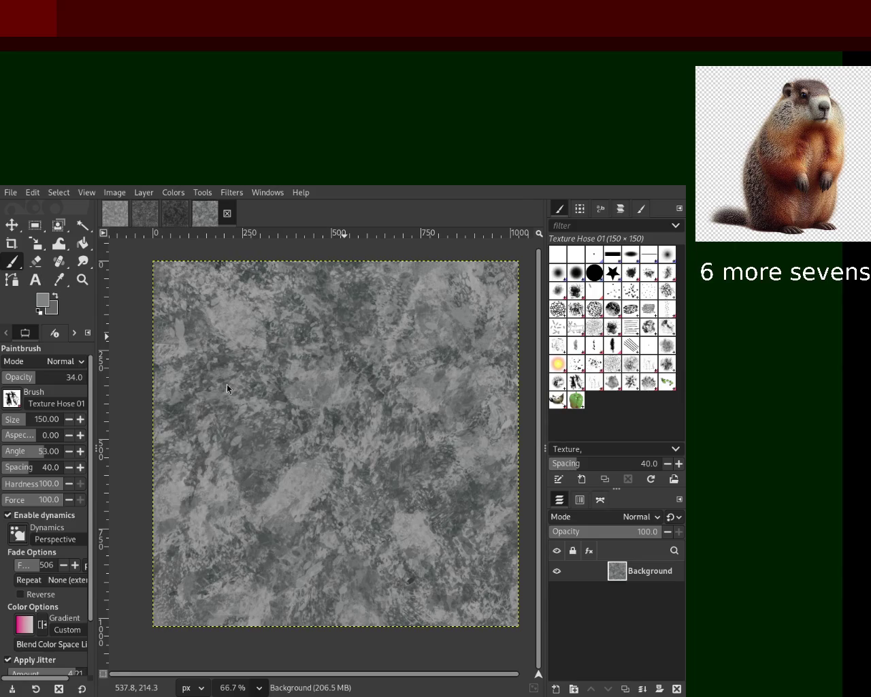
Stamp a Texture Hose 01 dab left of centre, sample a grey, and save as 12.xcf
left_click(302, 469)
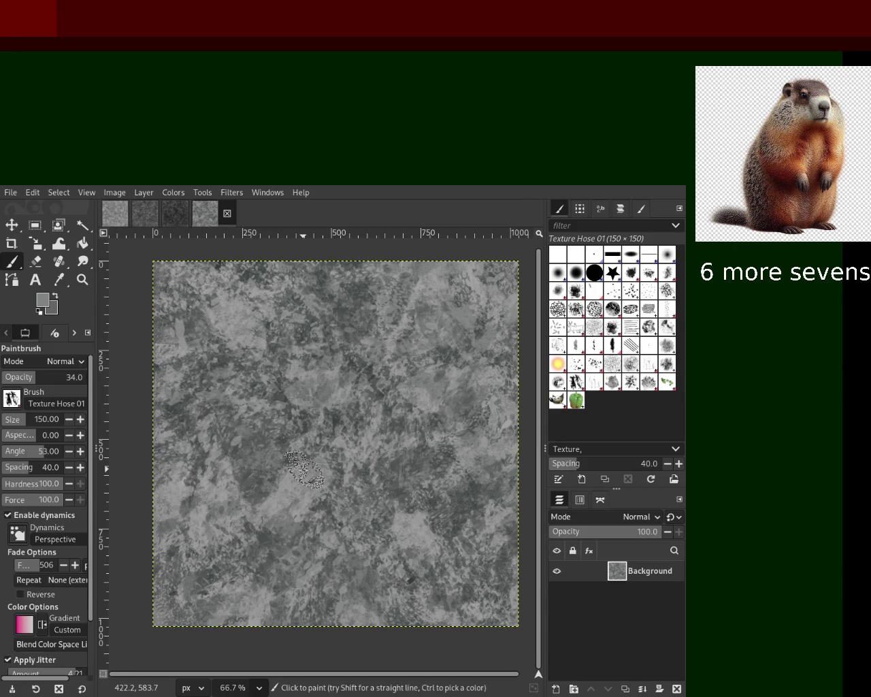
left_click(343, 393, "ctrl")
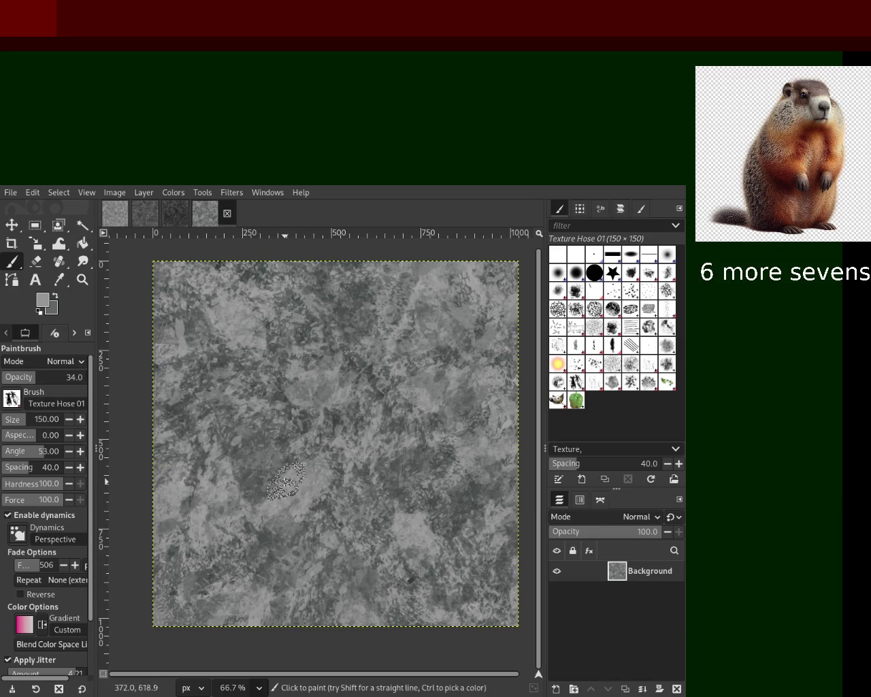
key("ctrl+s")
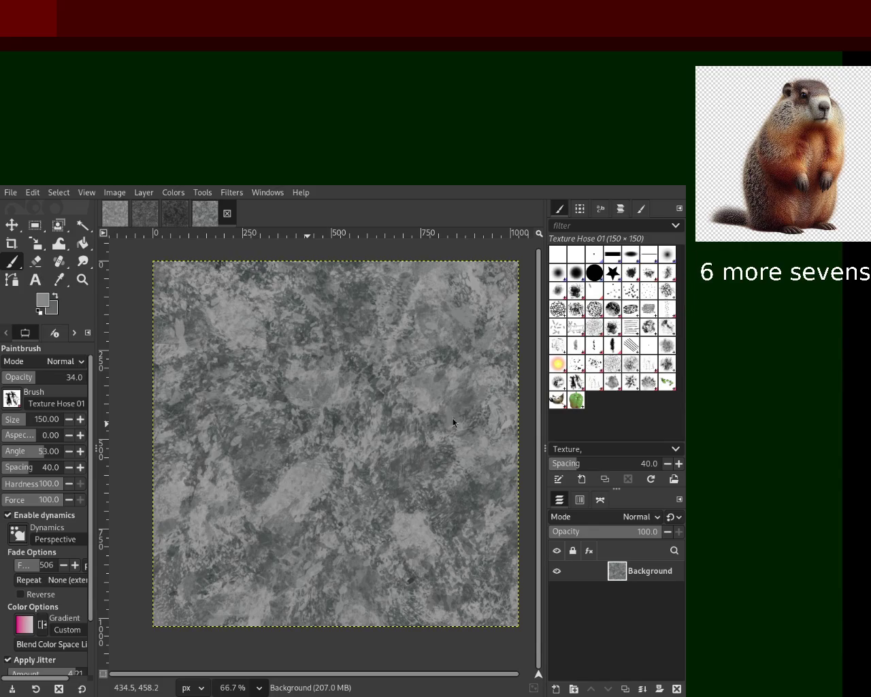
Add a small textured dab, then zoom in on the texture and back out
left_click(294, 322)
left_click(82, 279)
left_click(314, 411)
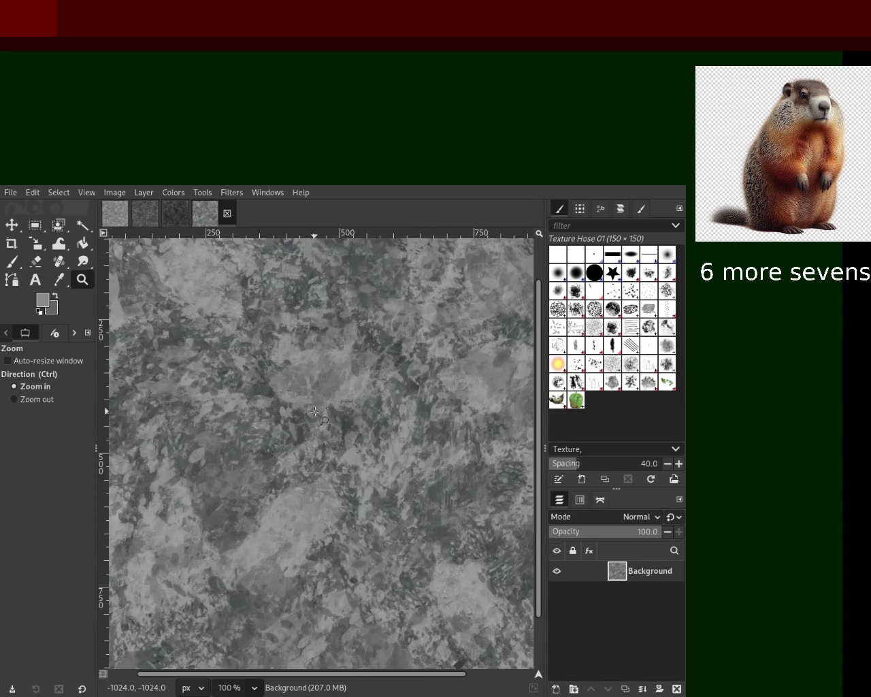
double_click(314, 411)
left_click(315, 411, "ctrl")
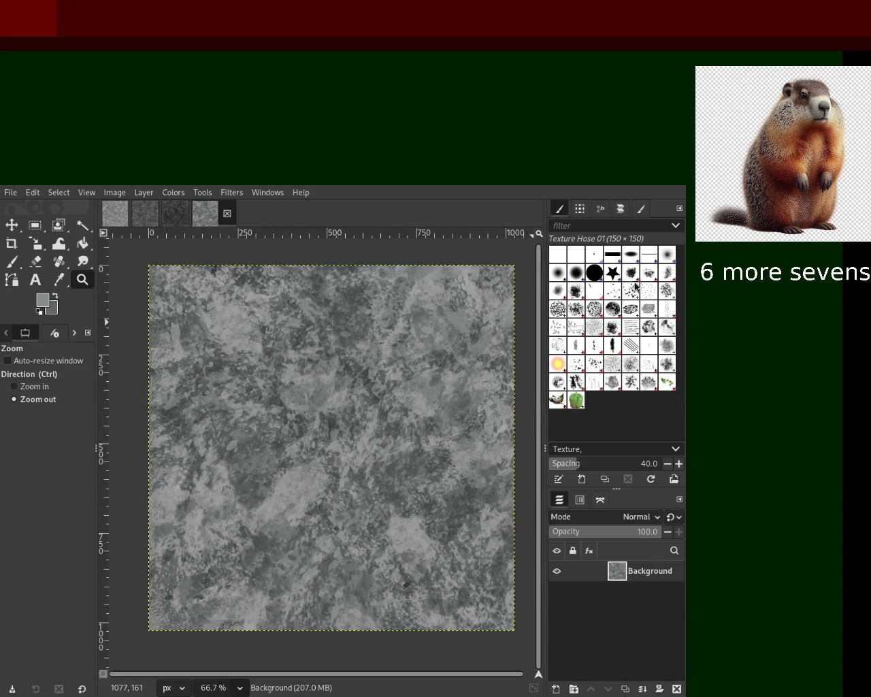
Paint with Bristles 01 at size 197 and opacity 22, sampling lighter and darker greys
left_click(614, 296)
left_click(11, 262)
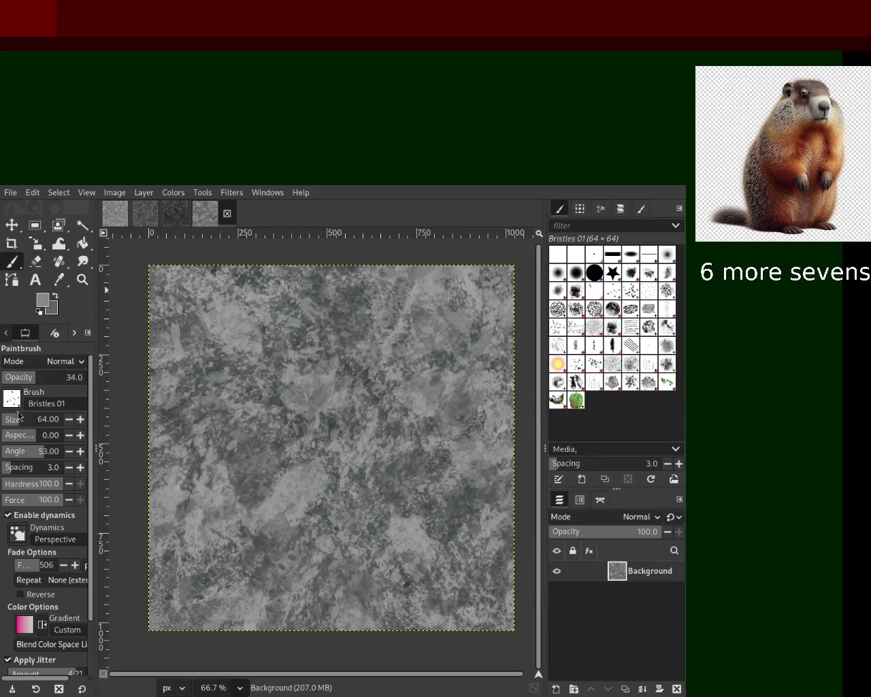
left_click_drag(26, 419, 30, 419)
left_click(463, 303)
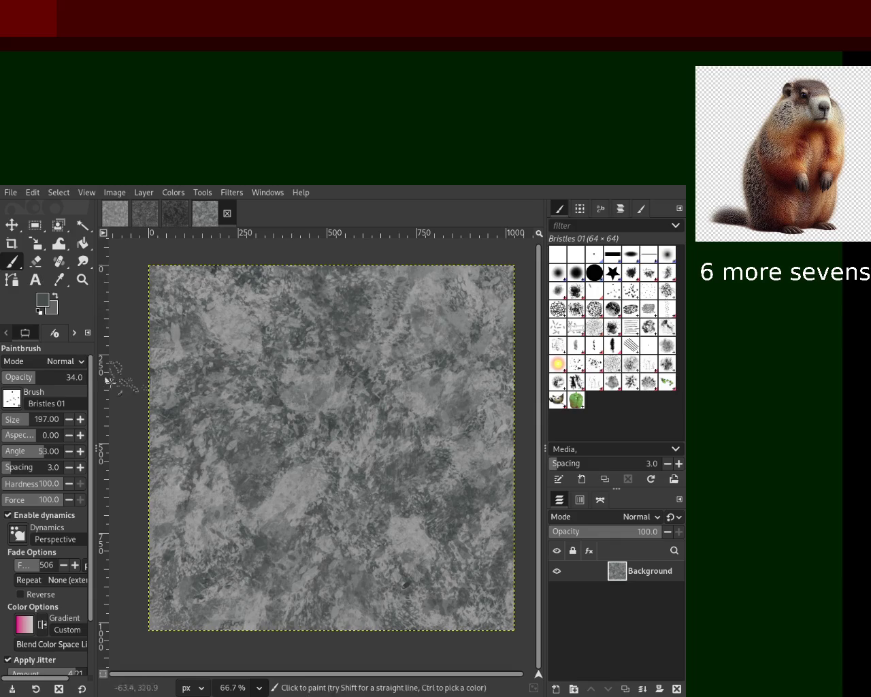
left_click_drag(34, 377, 50, 377)
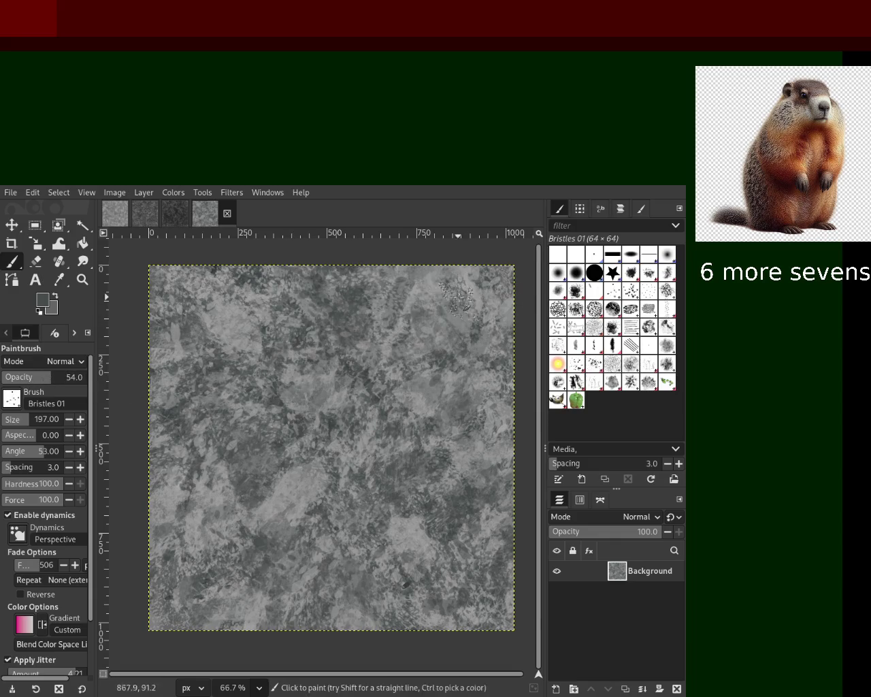
left_click(22, 382)
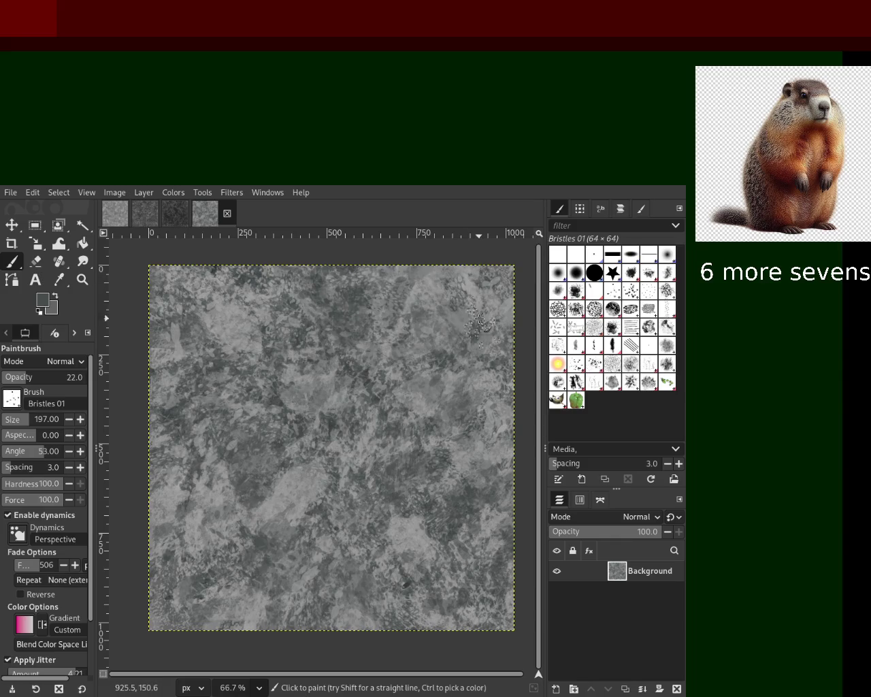
left_click(456, 293, "ctrl")
left_click(242, 318, "ctrl")
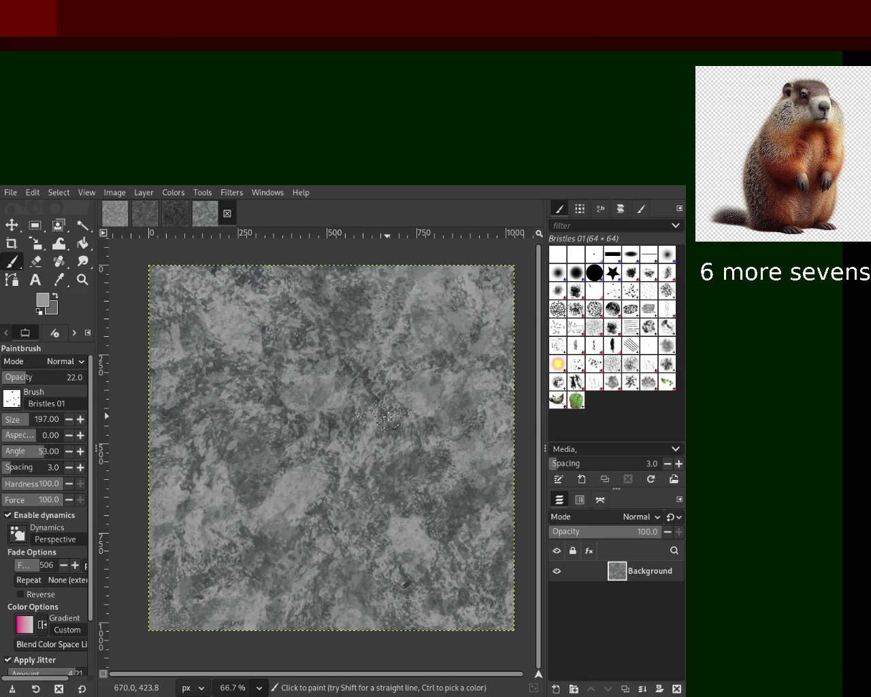
Splatter dark Splats 01 marks across the upper stone
left_click(576, 365)
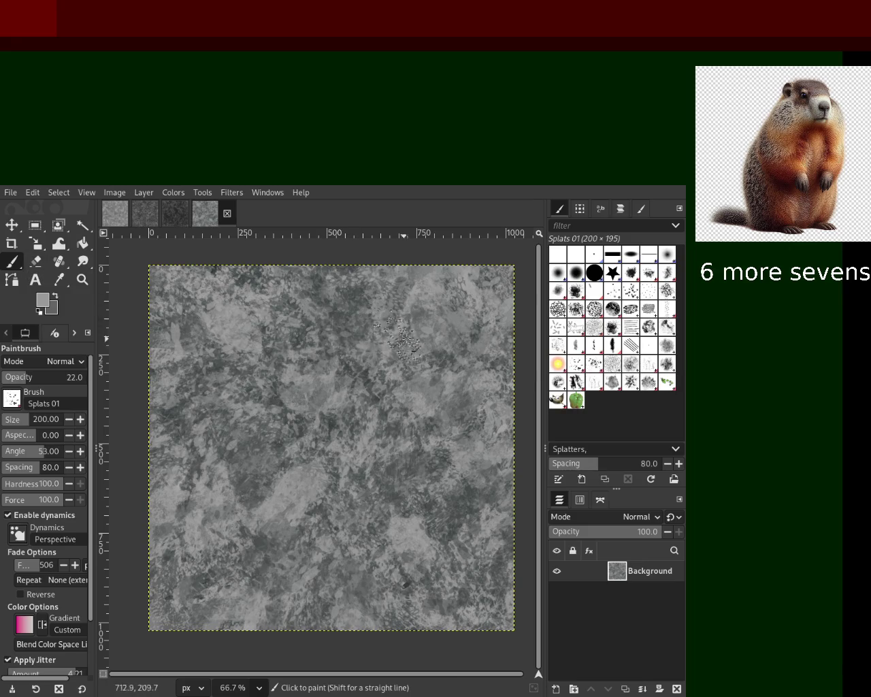
left_click(431, 328)
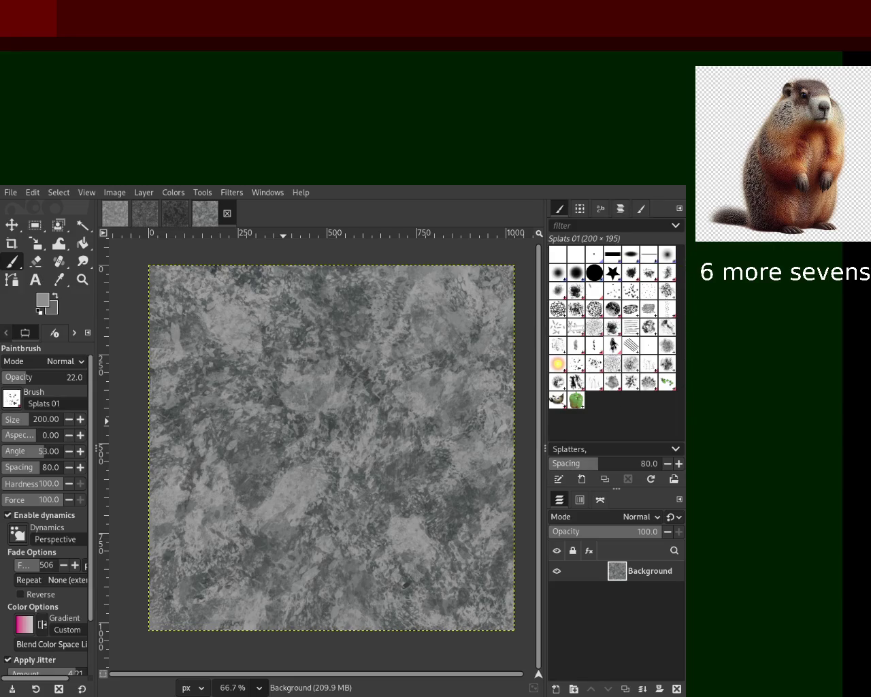
left_click(612, 345)
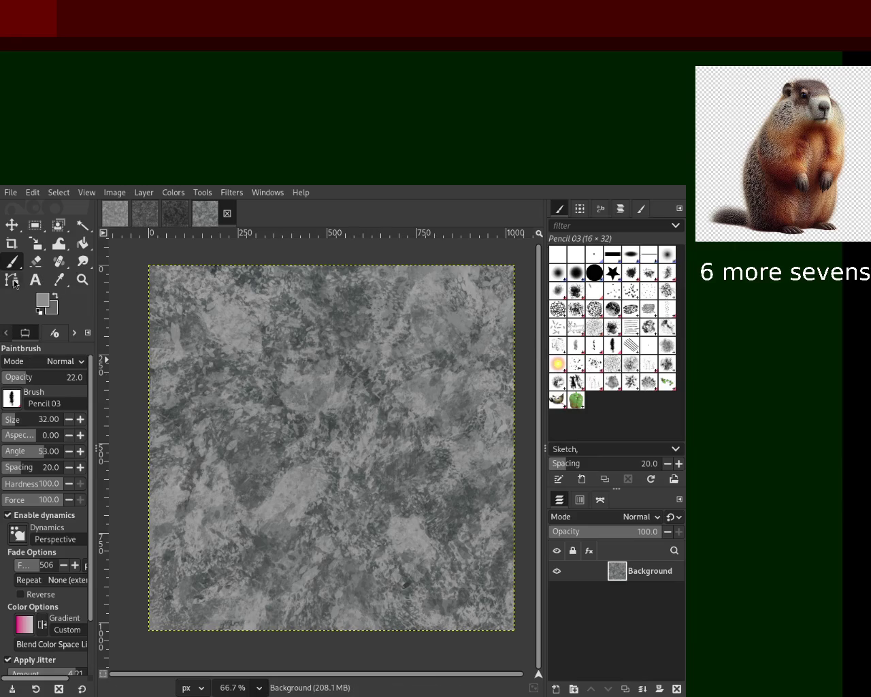
Sample dark and light greys while painting Pencil 03 scratches at sizes 72 and 43
left_click(489, 286, "ctrl")
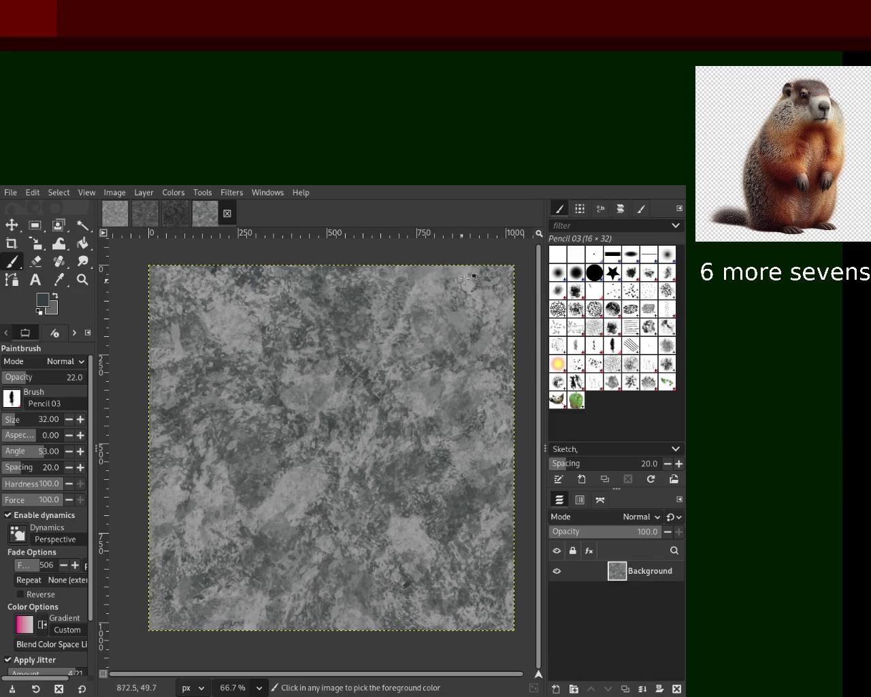
left_click(15, 420)
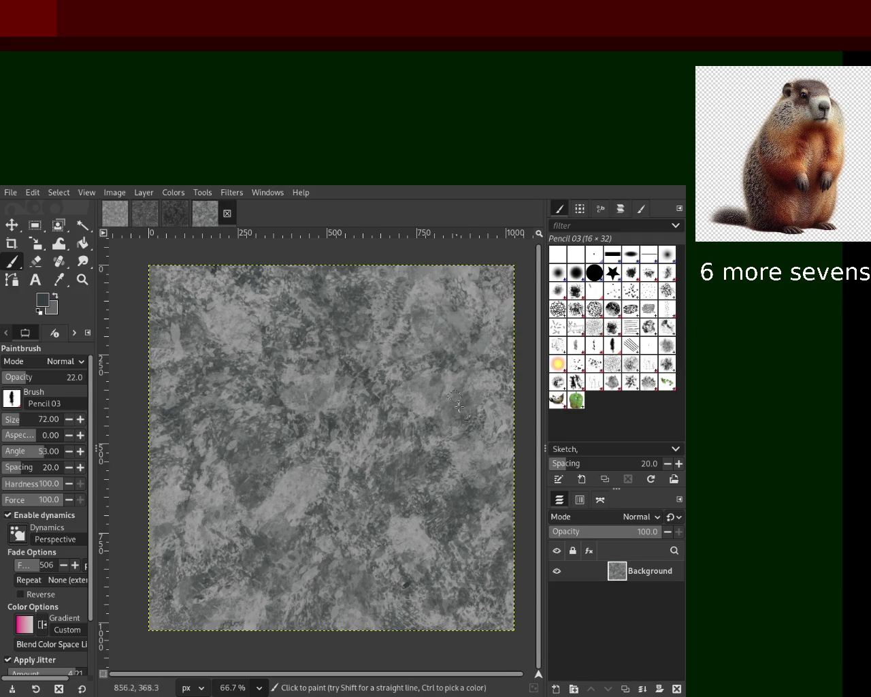
left_click(480, 314, "ctrl")
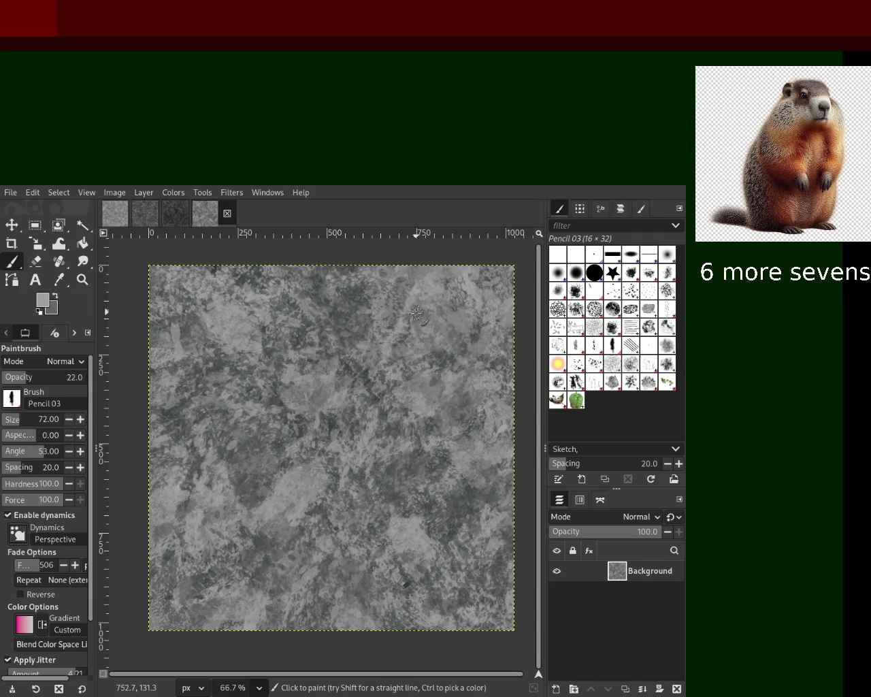
key("bracketleft")
key("bracketleft")
key("bracketleft")
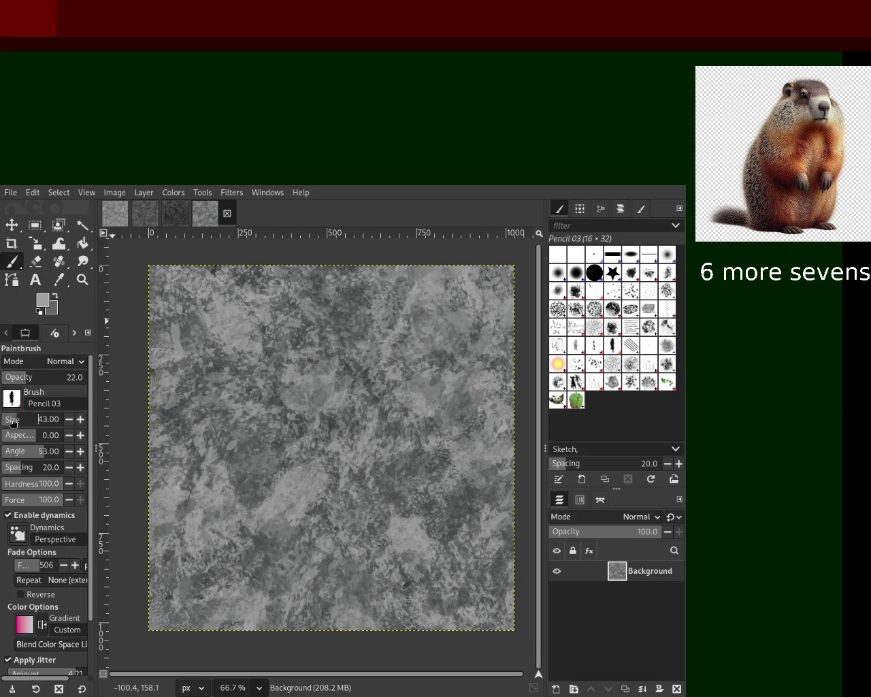
left_click(474, 355, "ctrl")
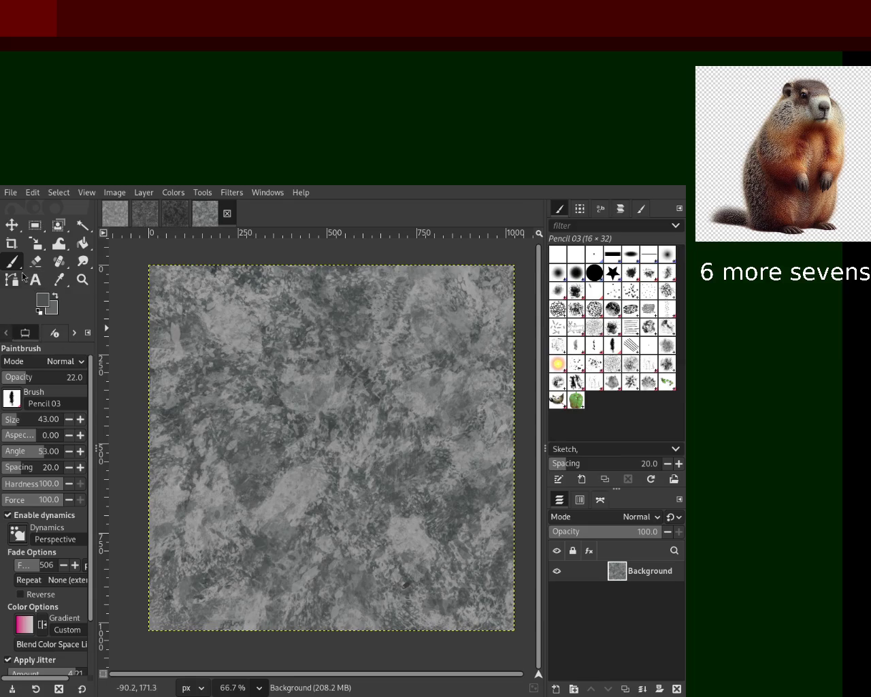
Vary the brush size from 137 to 100 to 43, undo one stroke, and save
left_click(213, 269, "ctrl")
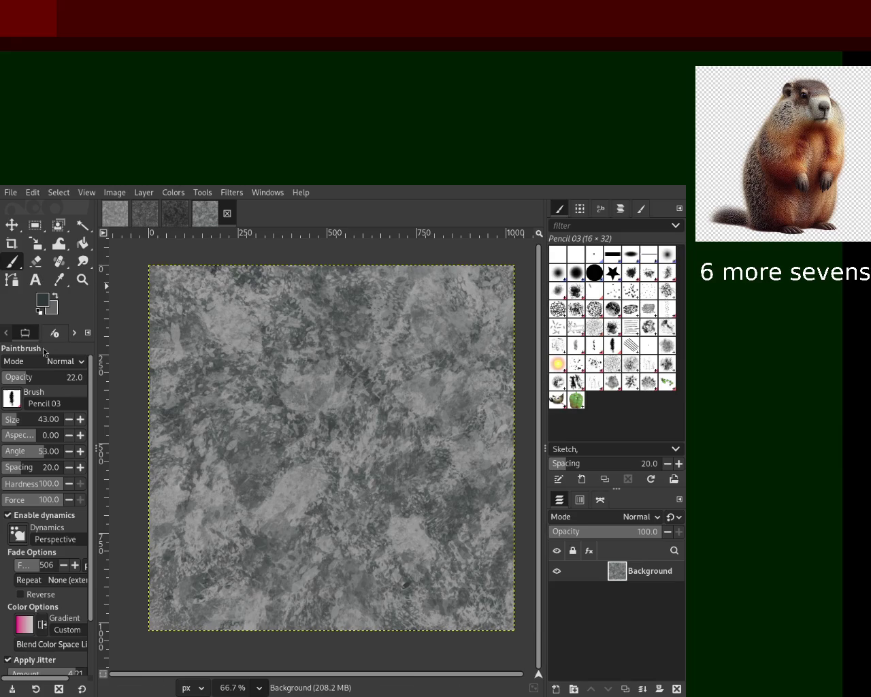
left_click(21, 422)
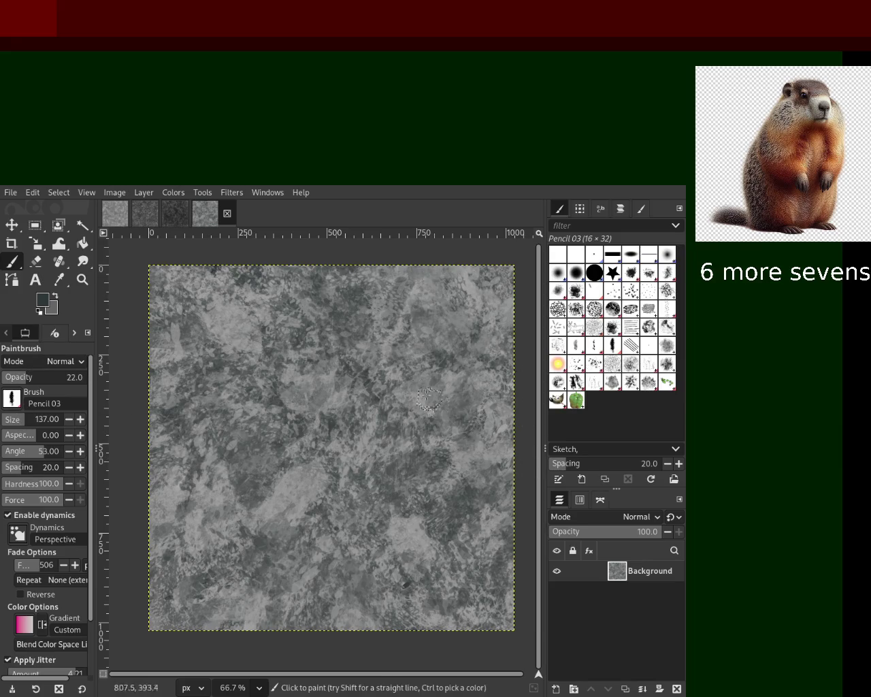
left_click(17, 420)
type("100")
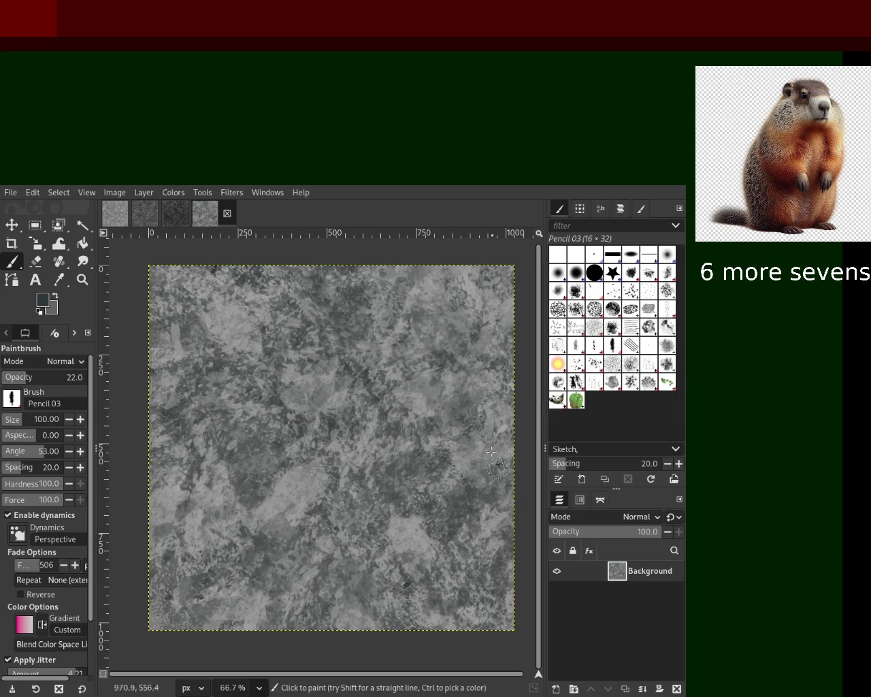
left_click(21, 420)
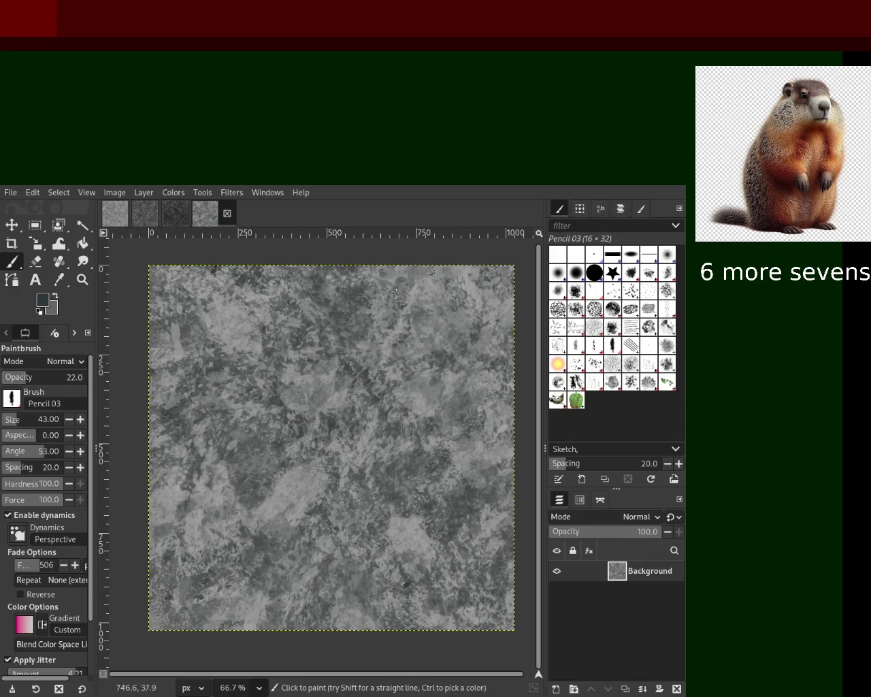
left_click(476, 297, "ctrl")
key("ctrl+z")
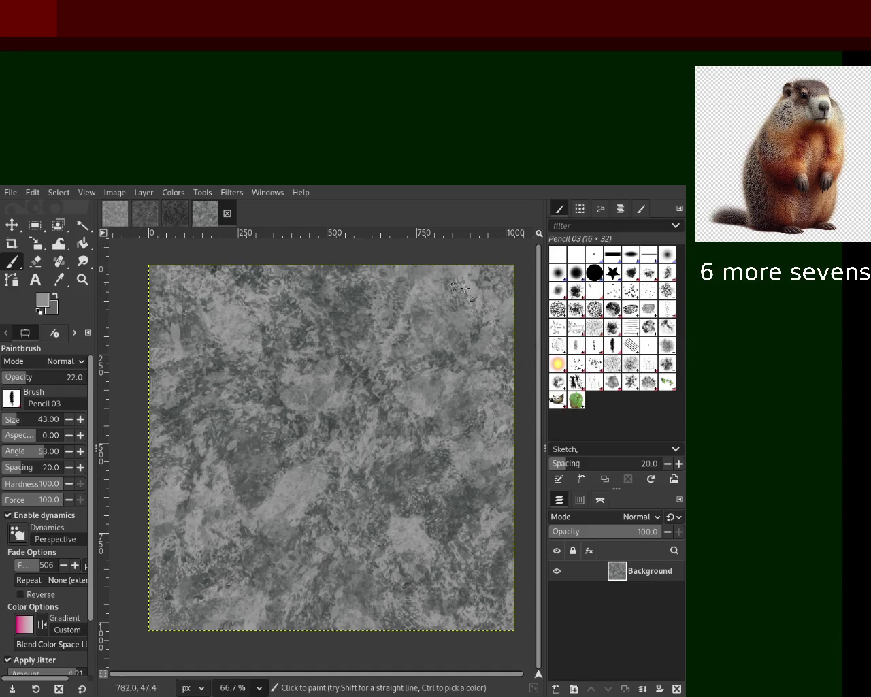
key("ctrl+s")
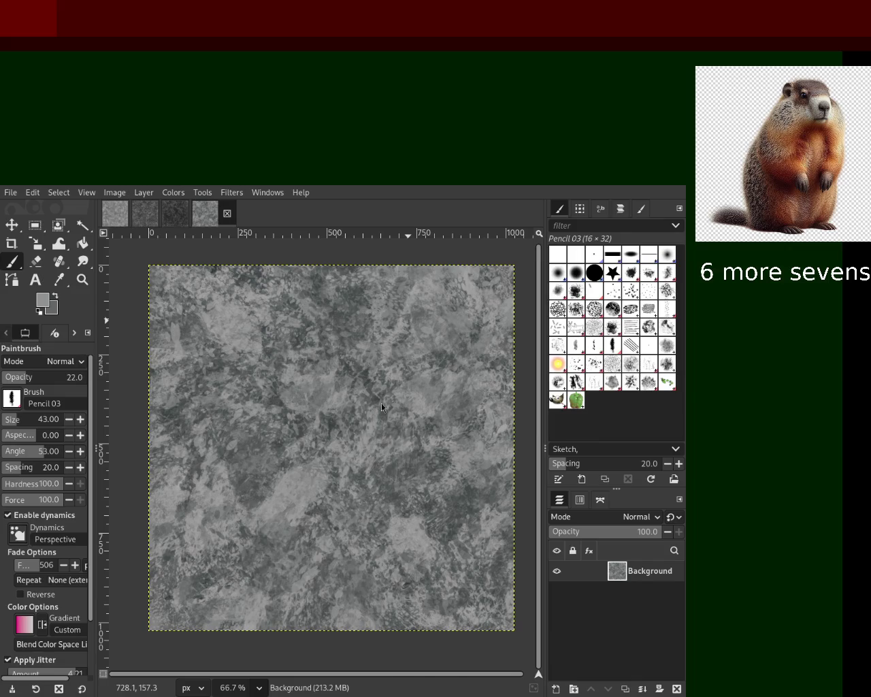
Zoom in on the stone texture with the Zoom tool
key("z")
left_click(270, 379)
Zoom back out and set the paintbrush to size 117 and opacity 52
left_click(270, 379, "ctrl")
left_click(271, 378, "ctrl")
left_click(271, 379, "ctrl")
left_click(270, 379)
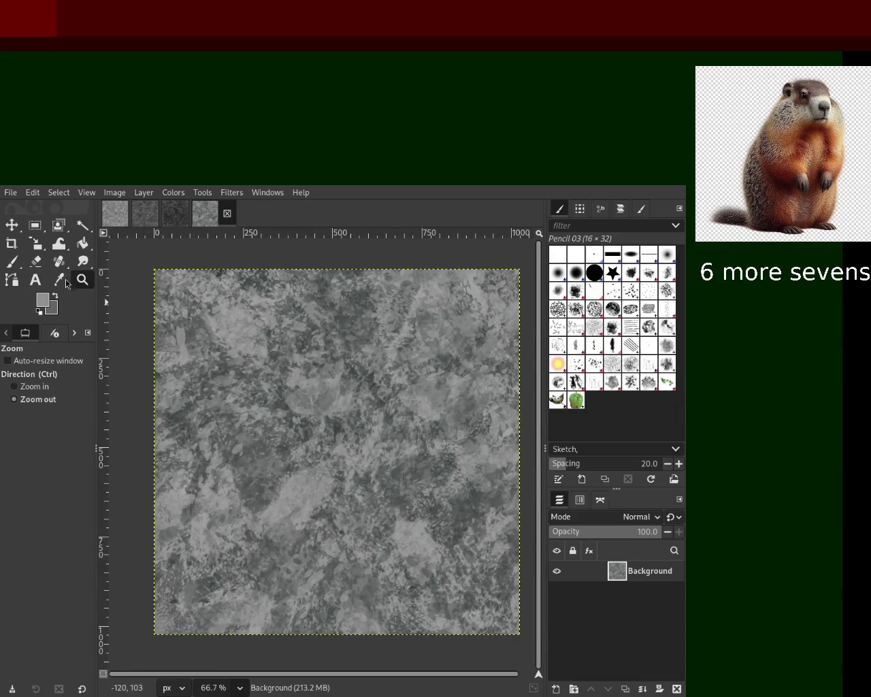
left_click(11, 263)
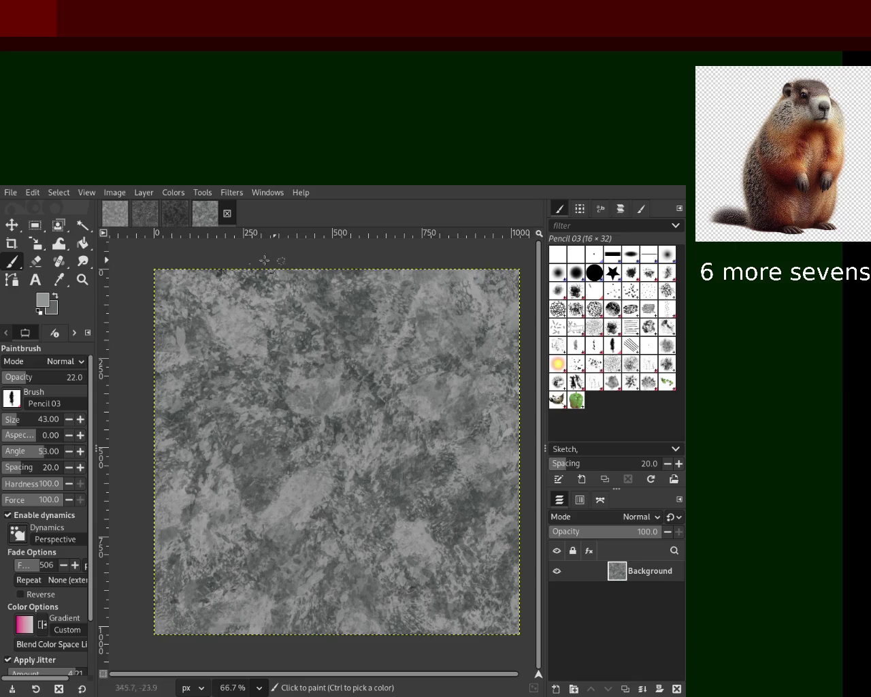
left_click(19, 425)
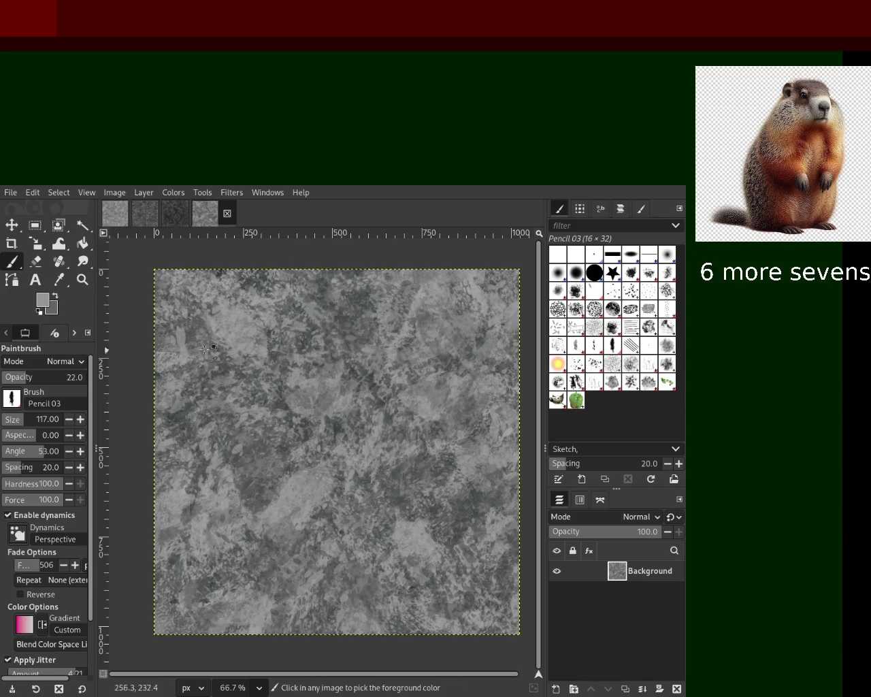
left_click(44, 383)
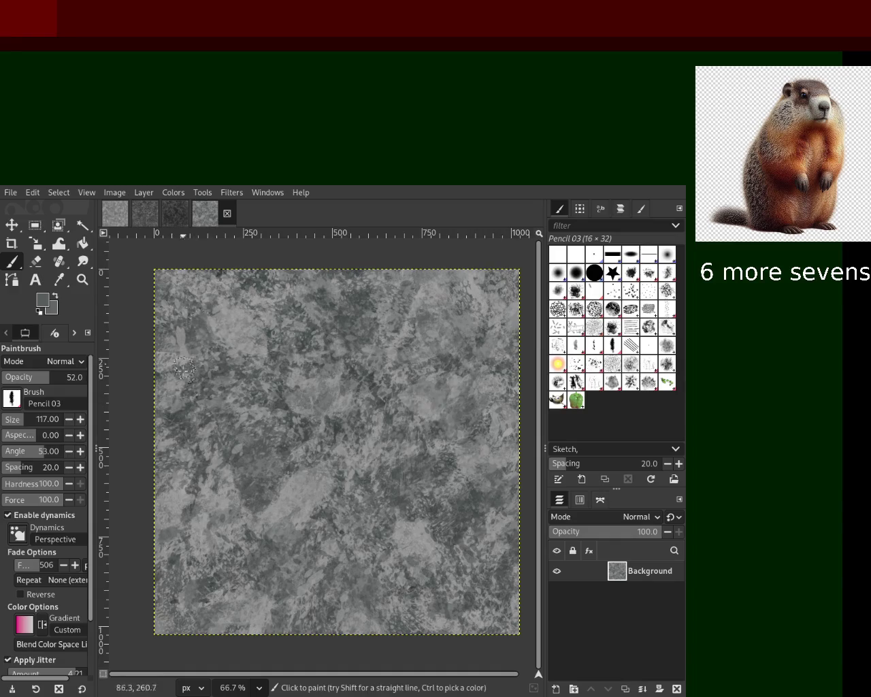
Sample light greys and paint scattered dabs at opacity 100, then 65
left_click(412, 321, "ctrl")
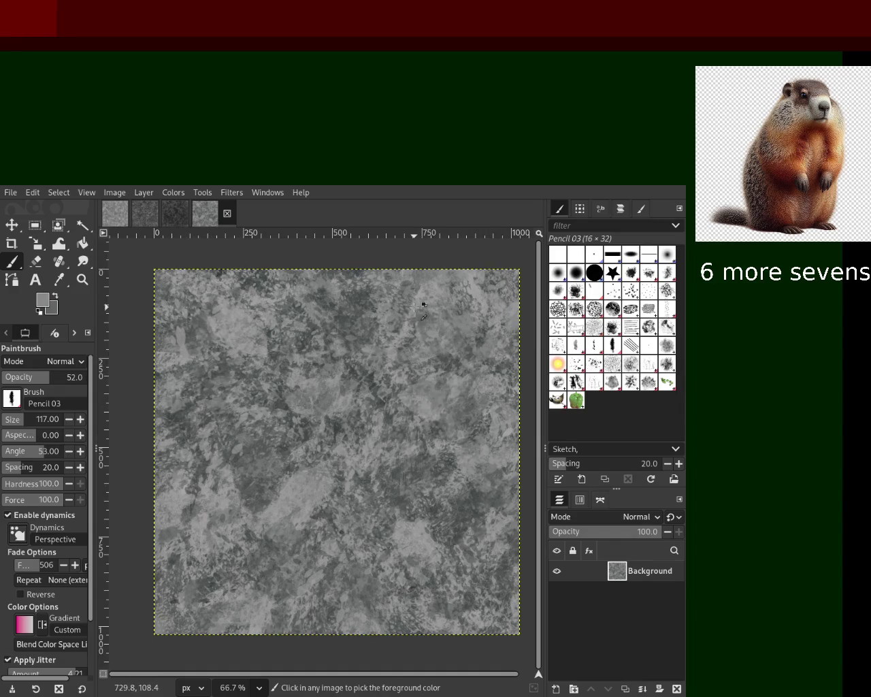
left_click(471, 290, "ctrl")
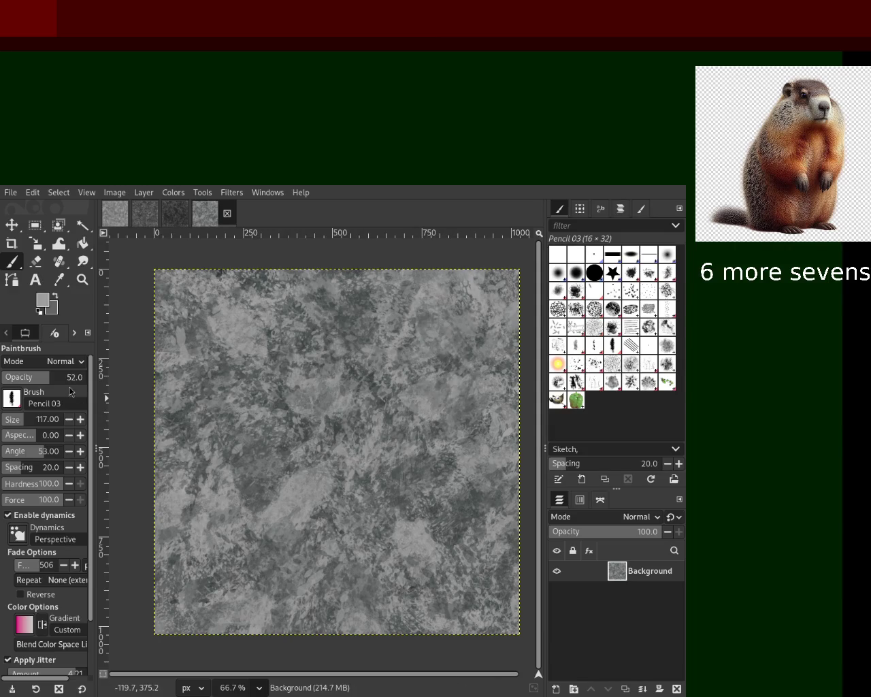
left_click_drag(69, 378, 87, 378)
left_click_drag(497, 303, 386, 384)
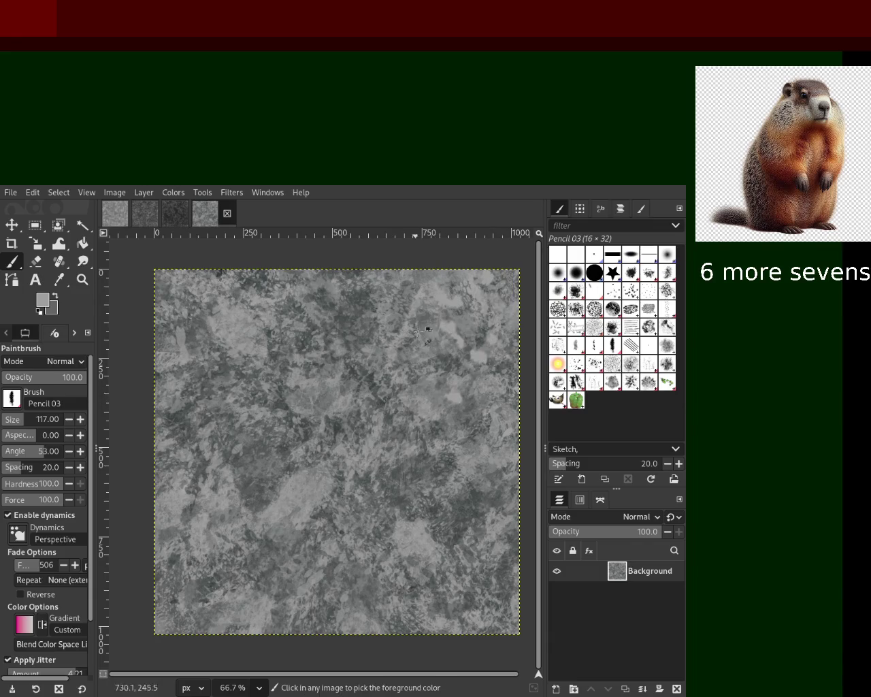
left_click(57, 380)
mouse_move(464, 279)
left_mouse_down()
mouse_move(392, 415)
mouse_move(415, 484)
mouse_move(422, 588)
mouse_move(323, 573)
left_mouse_up()
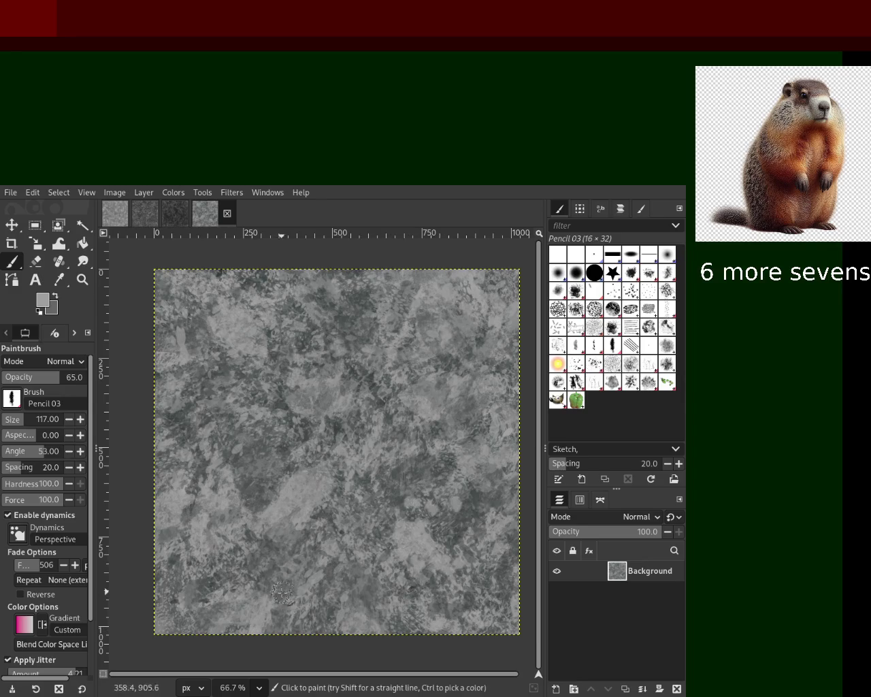
Shrink the brush to 43, undo a trial stroke, and switch to Pencil 02
left_click_drag(27, 420, 15, 419)
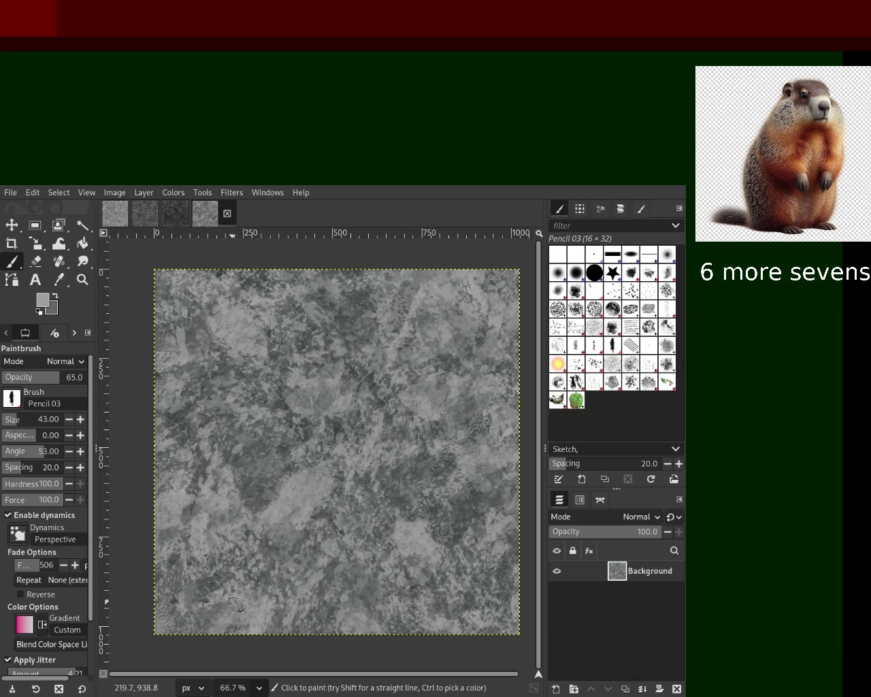
scroll(15, 421, "up", 2)
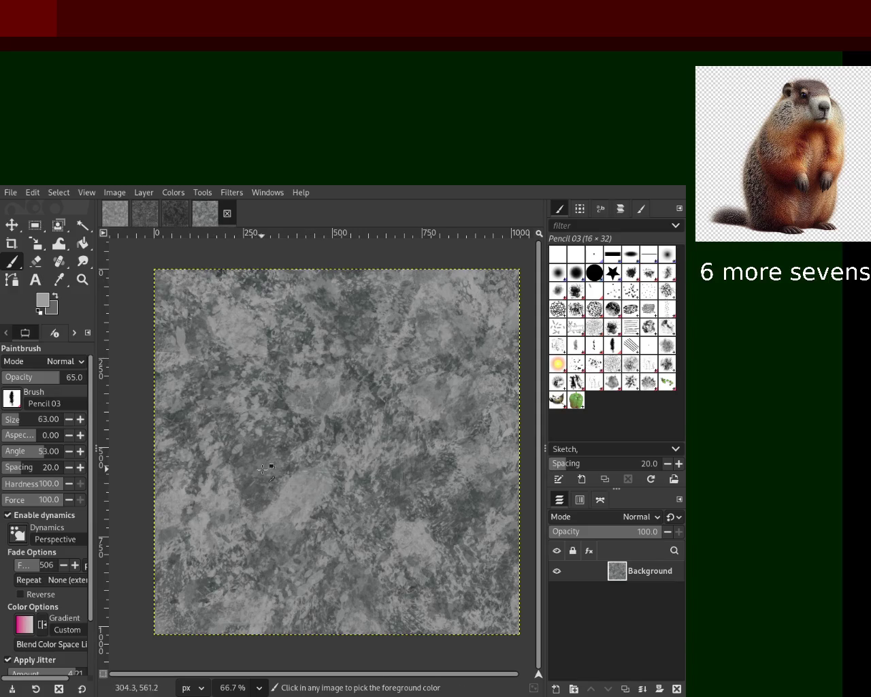
left_click_drag(389, 474, 381, 551)
key("ctrl+z")
left_click(597, 348)
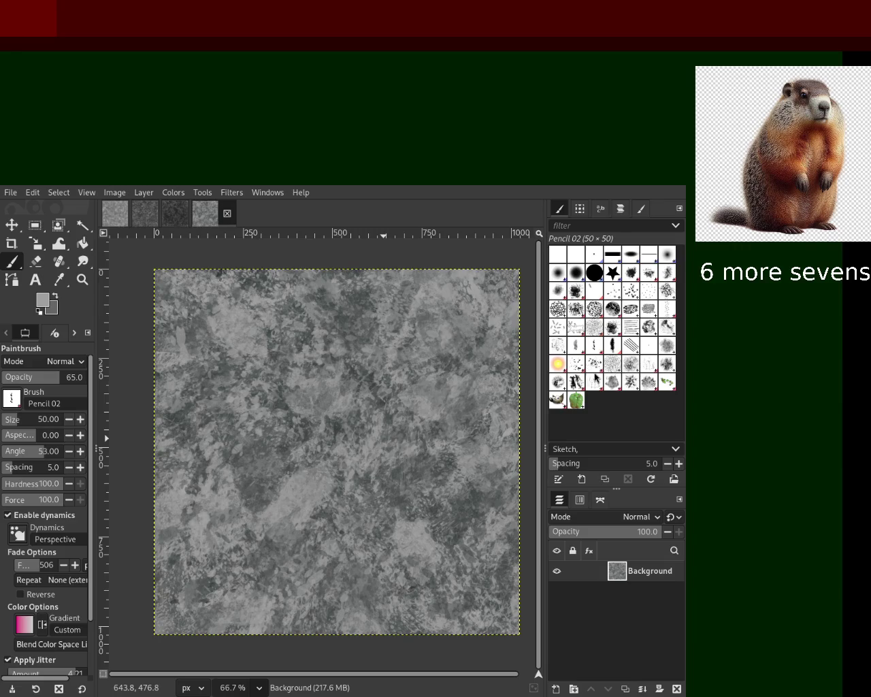
Select the Bristles 01 brush in the Brushes dock
left_click(609, 292)
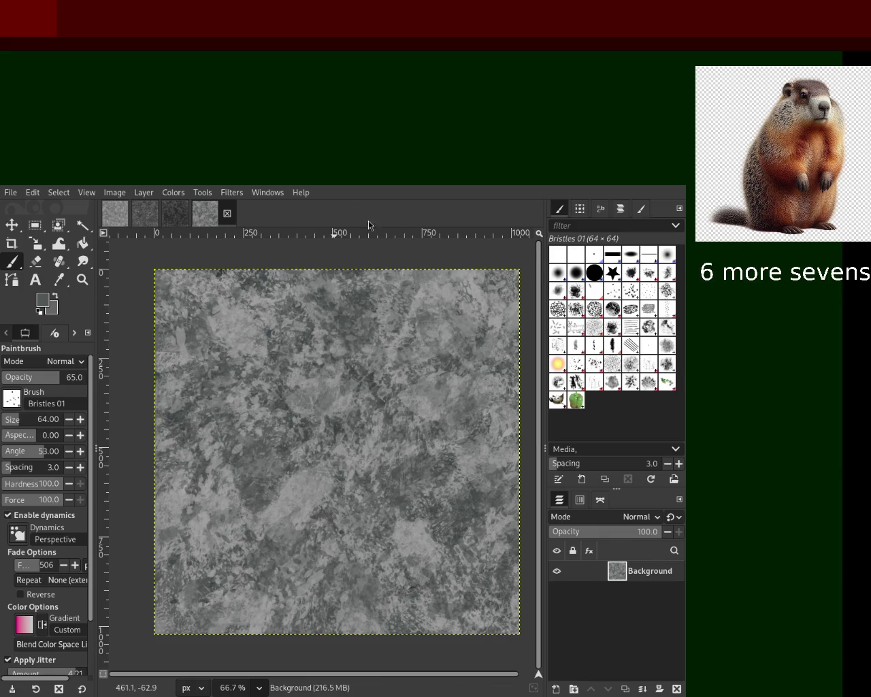
Dab light and darker size-142 bristle speckles in greys sampled from the stone
left_click(415, 297, "ctrl")
left_click(27, 419)
left_click(447, 288)
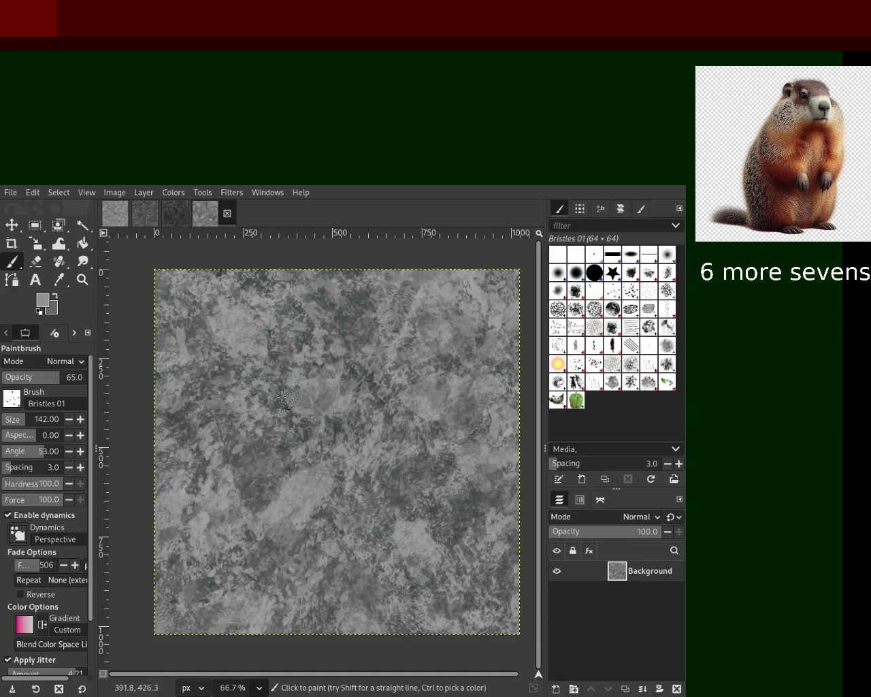
left_click(238, 322, "ctrl")
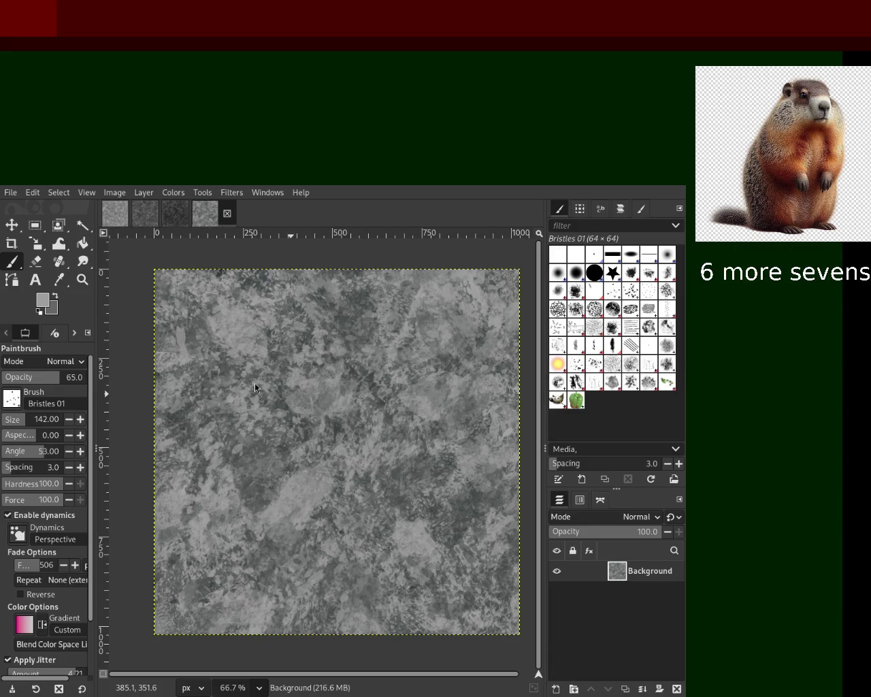
left_click(304, 431, "ctrl")
left_click(310, 464)
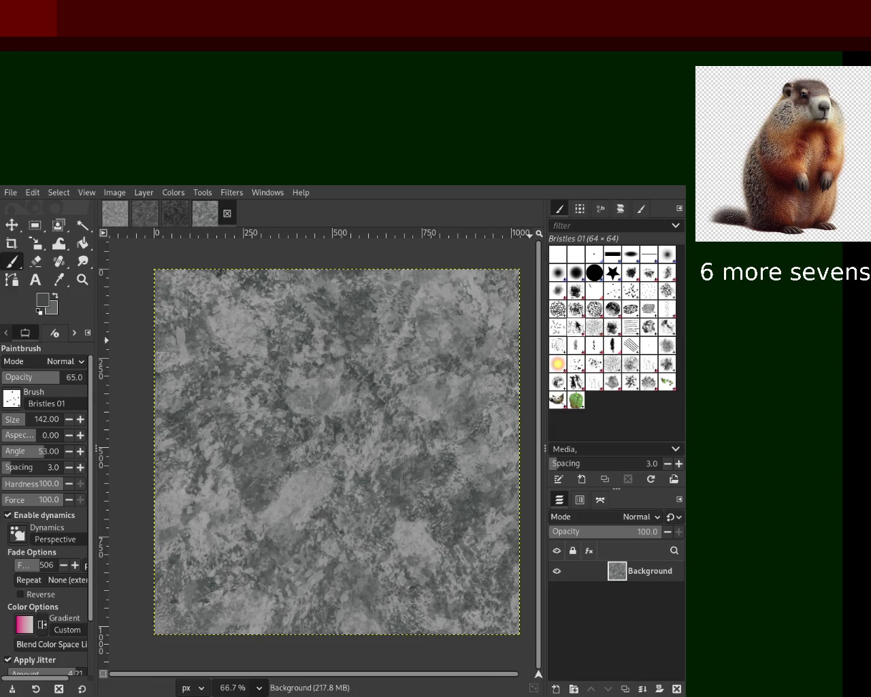
left_click(612, 345)
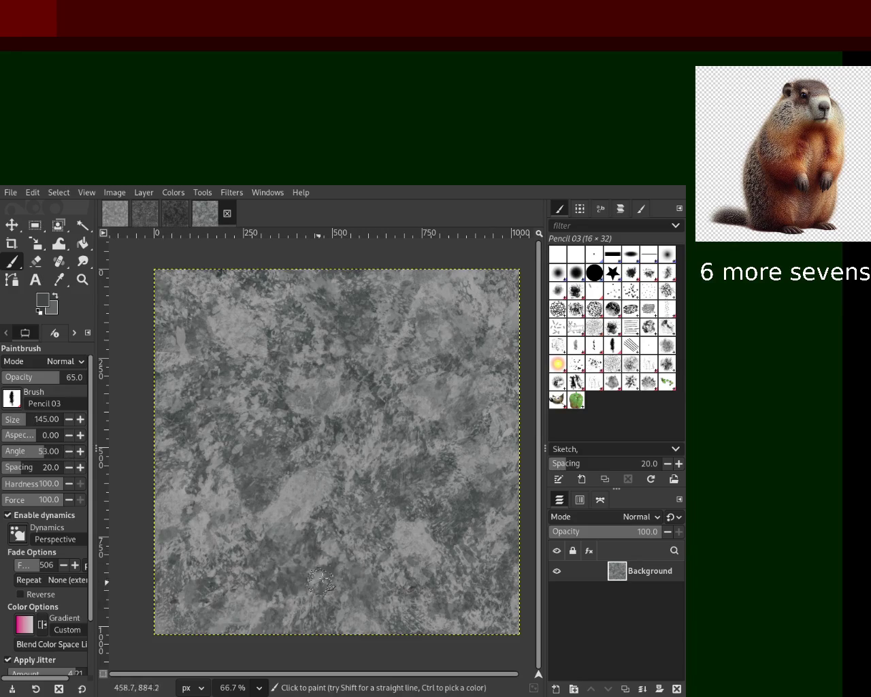
Brush faint Pencil 03 marks across the lower middle, then sample a lighter grey
left_click_drag(190, 517, 281, 491)
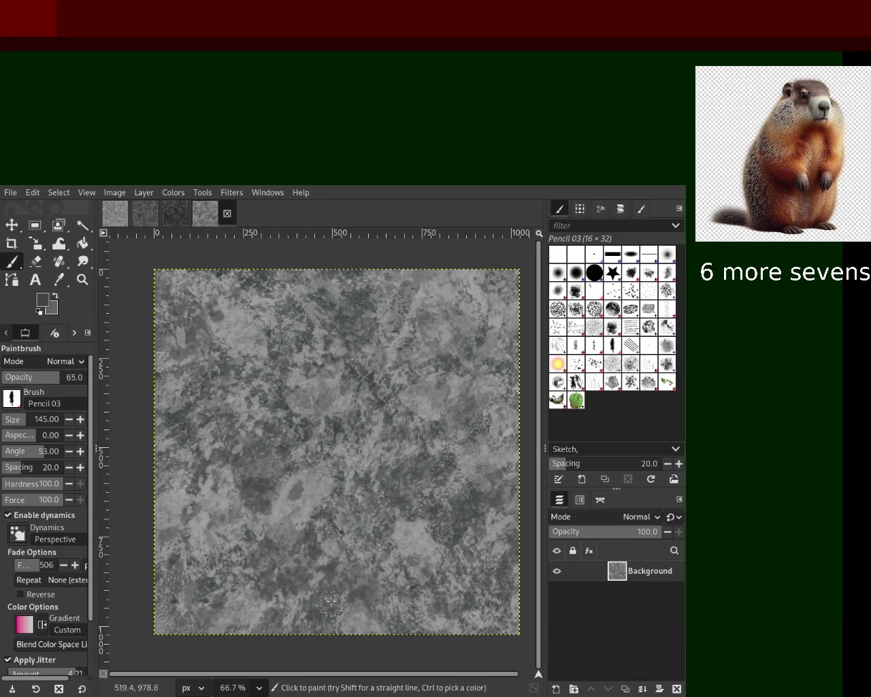
left_click(430, 543, "ctrl")
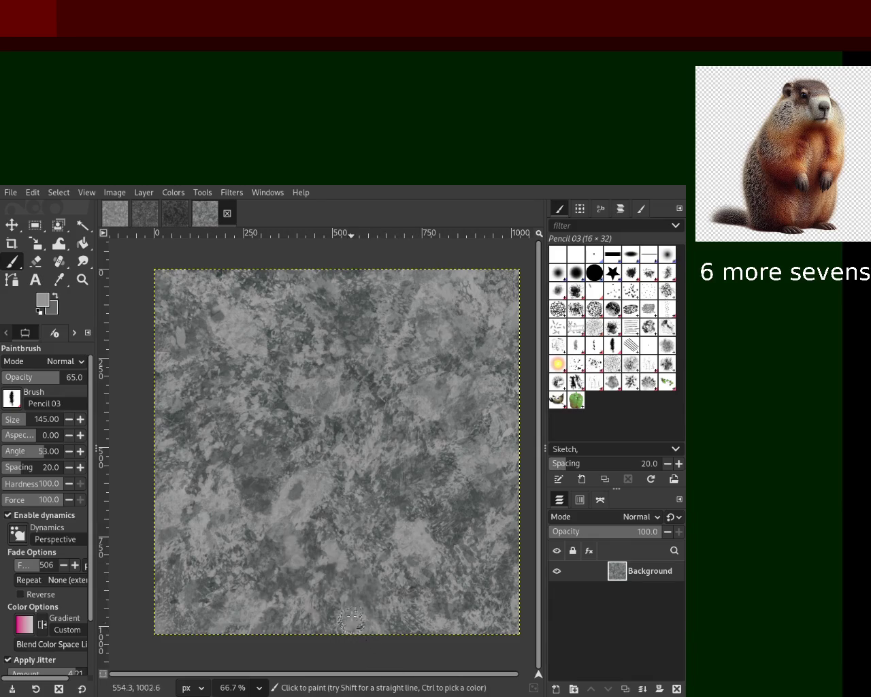
Paint lighter Texture Hose 03 patches left of centre and over the lower middle
left_click(594, 382)
left_click_drag(252, 443, 272, 586)
mouse_move(381, 388)
left_mouse_down()
mouse_move(285, 463)
mouse_move(396, 591)
mouse_move(388, 427)
left_mouse_up()
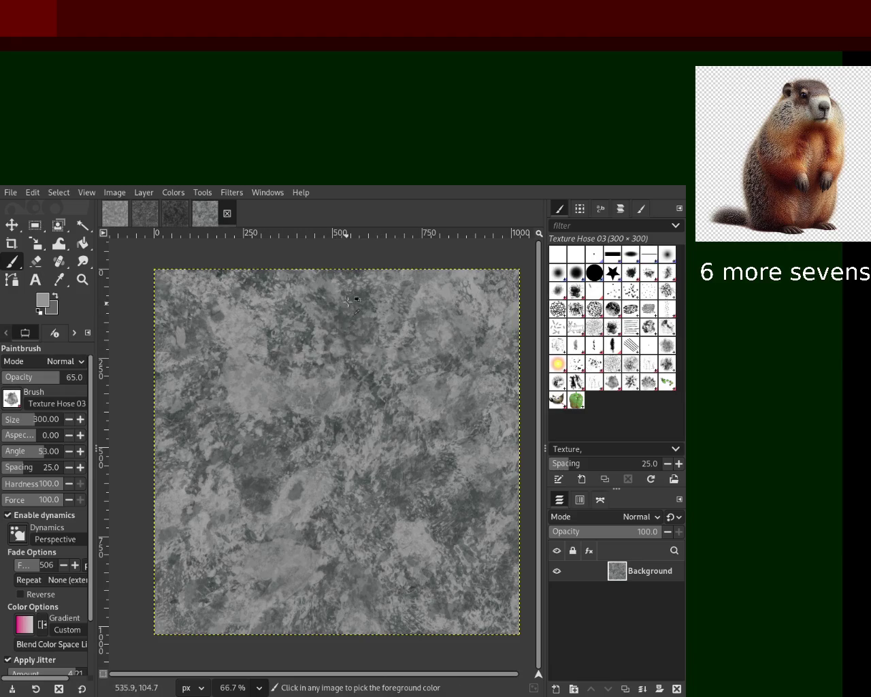
Sample darker greys and paint dark patches toward the lower left, upper left and upper right
key("ctrl")
left_click(225, 276, "ctrl")
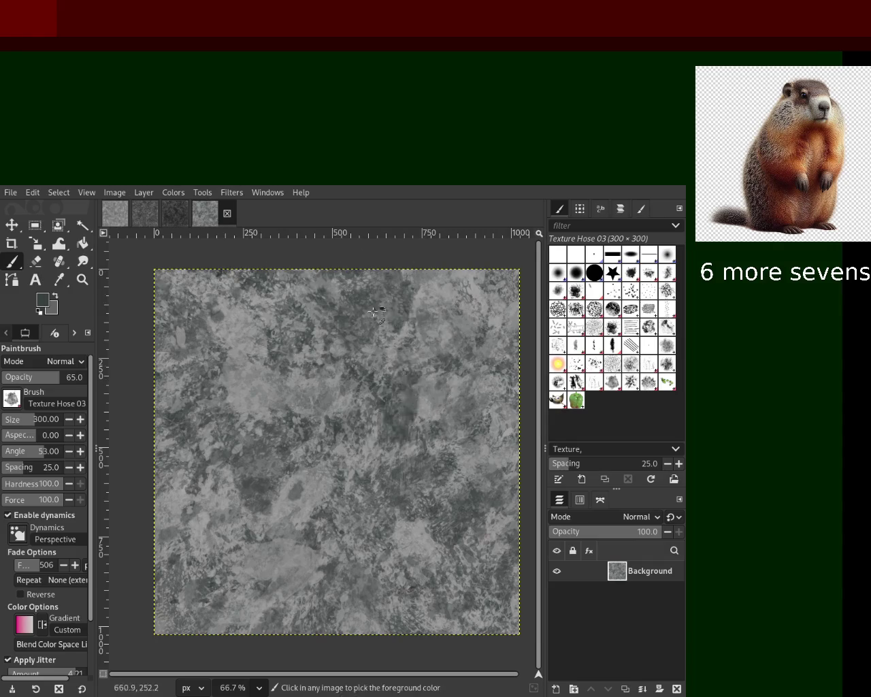
left_click(402, 437)
mouse_move(402, 438)
left_mouse_down()
mouse_move(245, 545)
mouse_move(254, 678)
mouse_move(224, 633)
mouse_move(215, 647)
mouse_move(286, 617)
mouse_move(253, 479)
left_mouse_up()
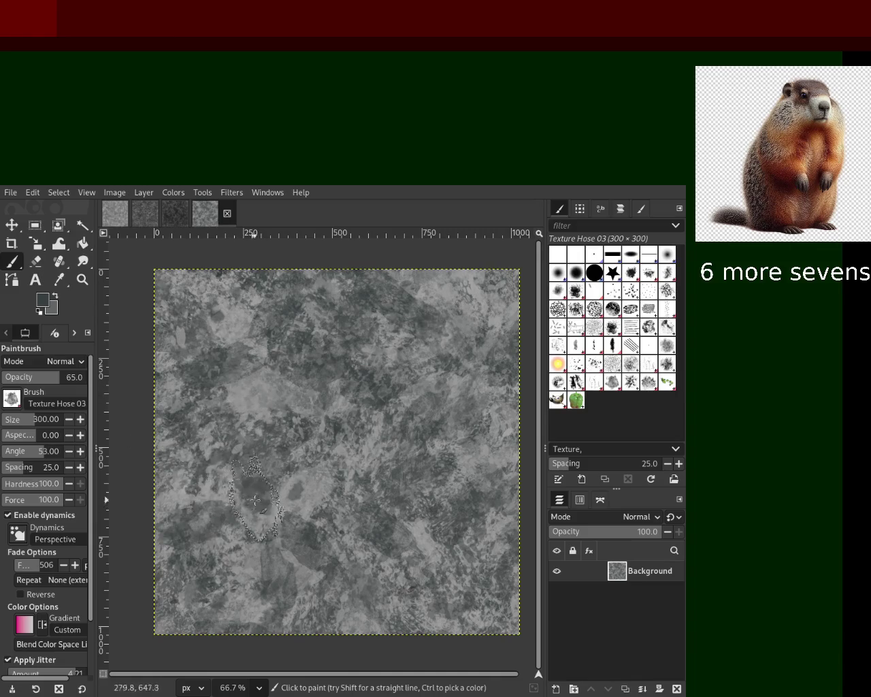
left_click_drag(214, 447, 225, 544)
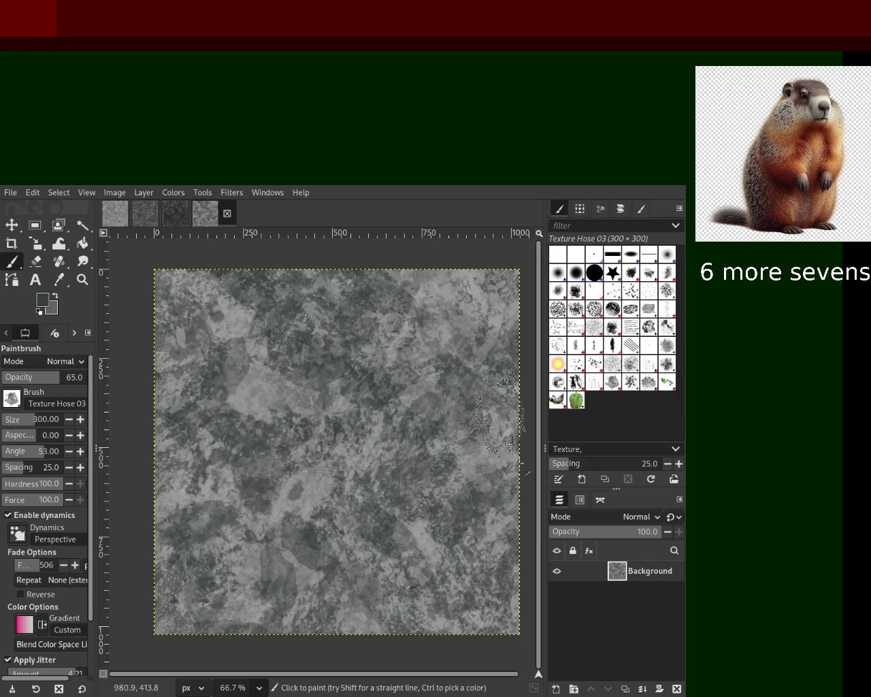
key("ctrl")
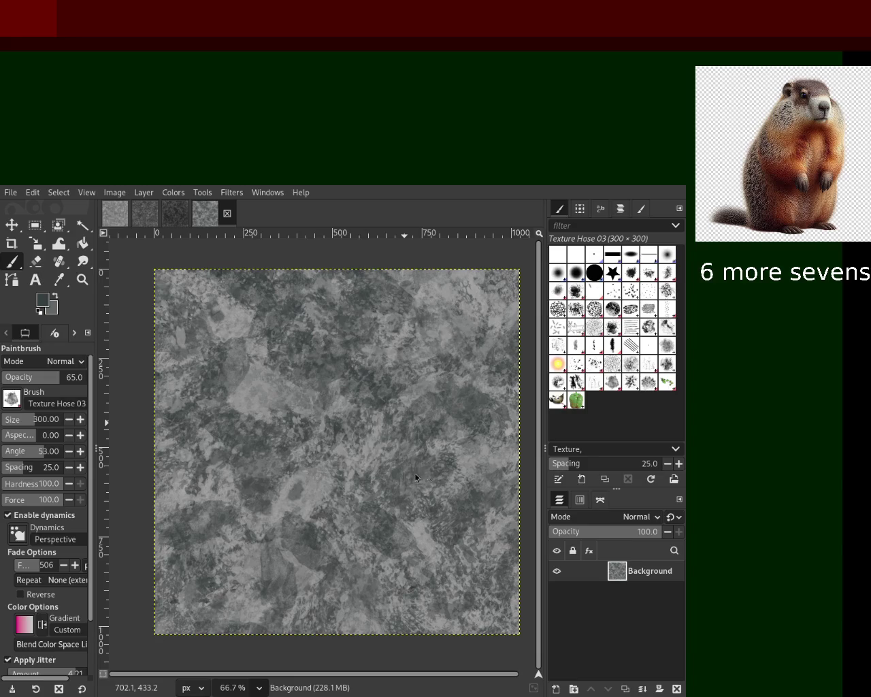
left_click_drag(443, 307, 413, 212)
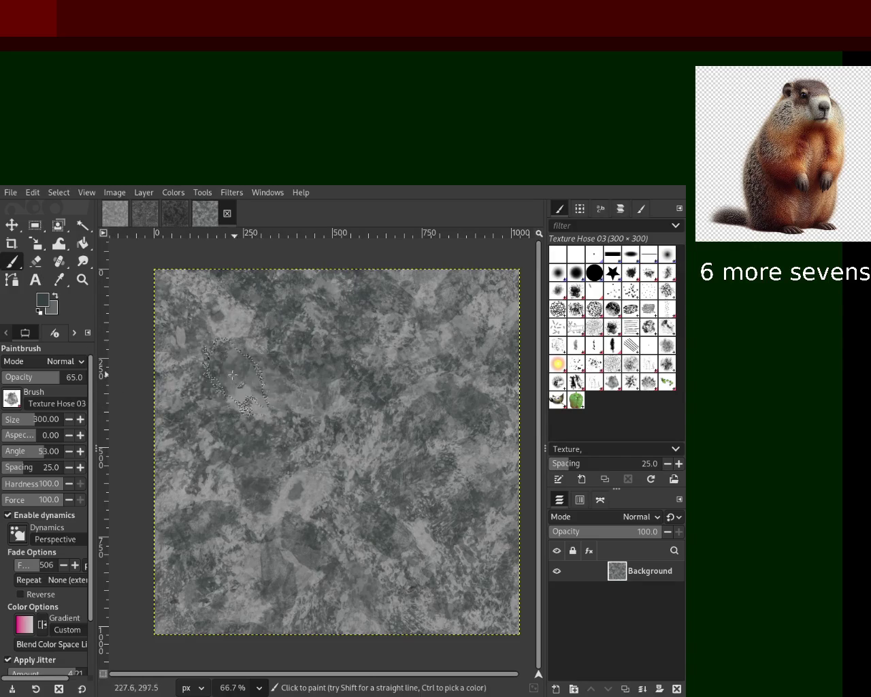
Stamp light and dark Texture Hose patches across the lower stone, undoing a stray lower-right stroke
left_click(337, 470)
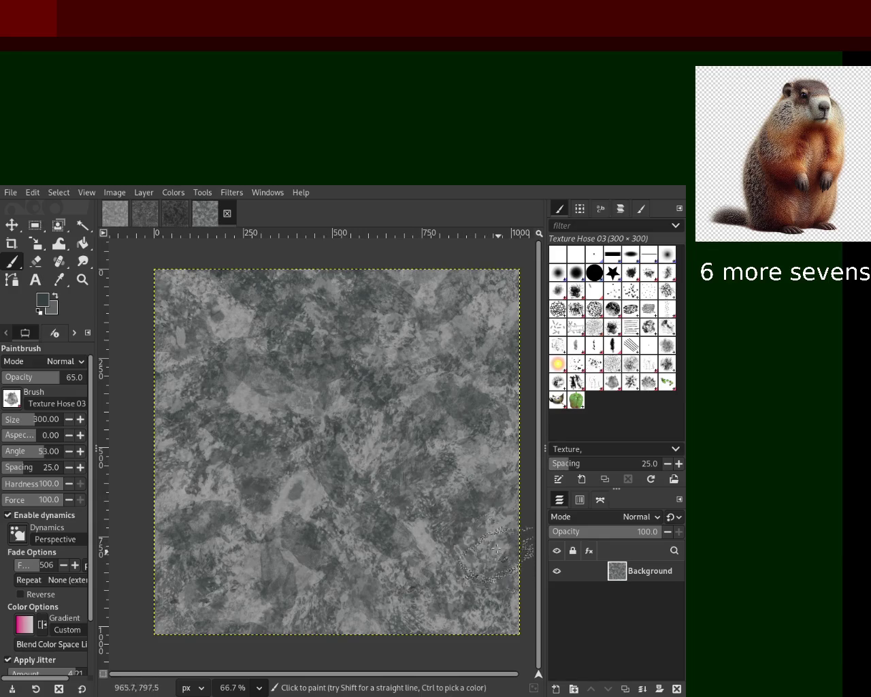
left_click(244, 326, "ctrl")
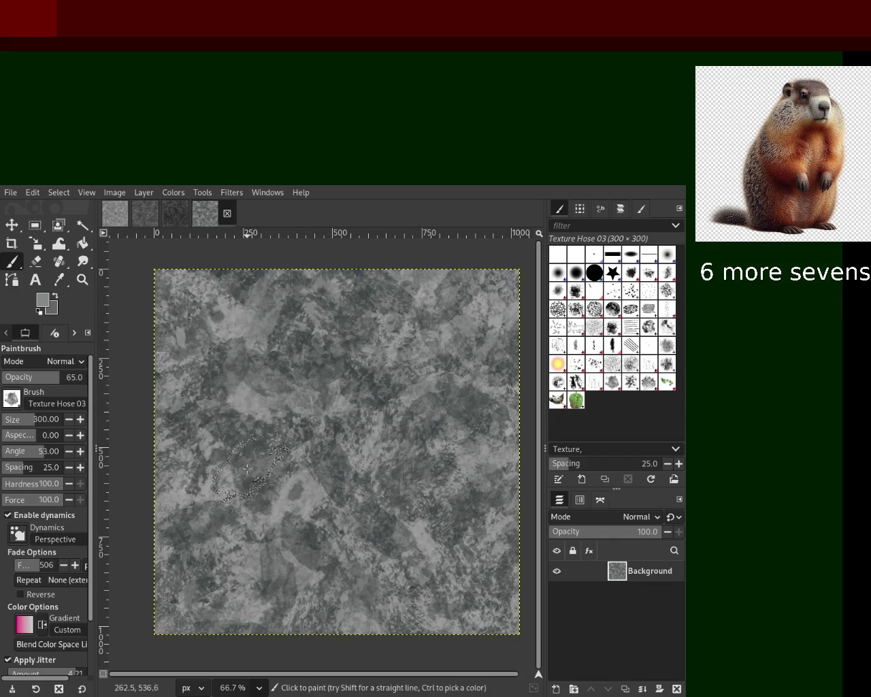
left_click(270, 573)
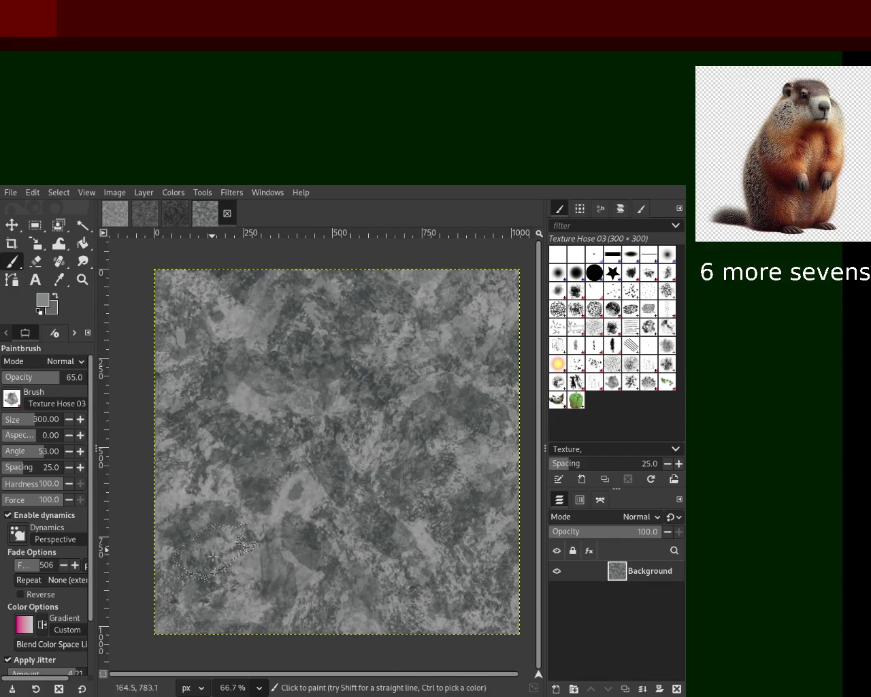
left_click(217, 608)
left_click(481, 590)
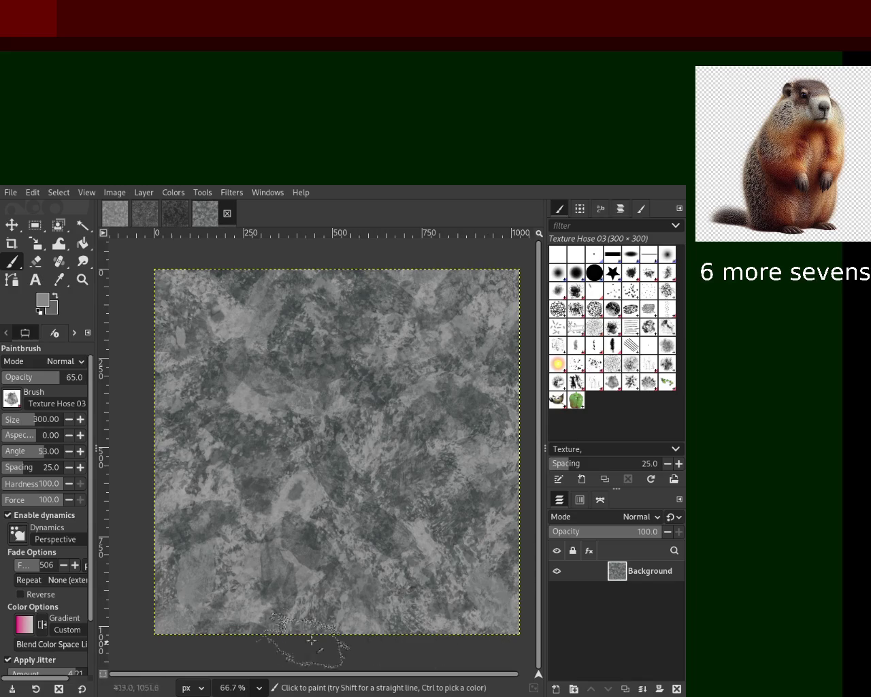
left_click_drag(394, 641, 441, 637)
key("ctrl+z")
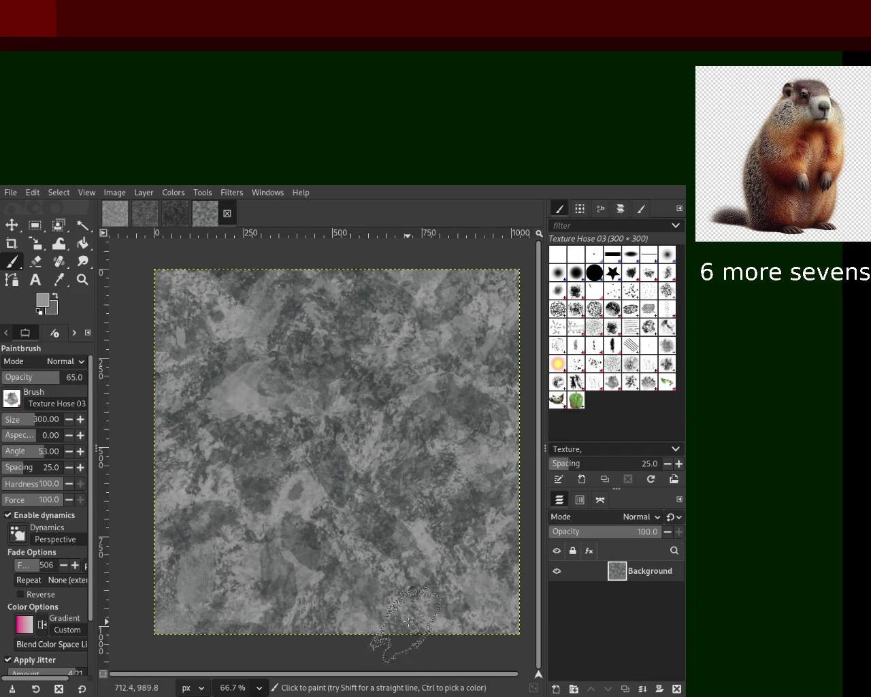
Sample darker greys from the stone and select the Bristles 01 brush
left_click(307, 584, "ctrl")
left_click(315, 573, "ctrl")
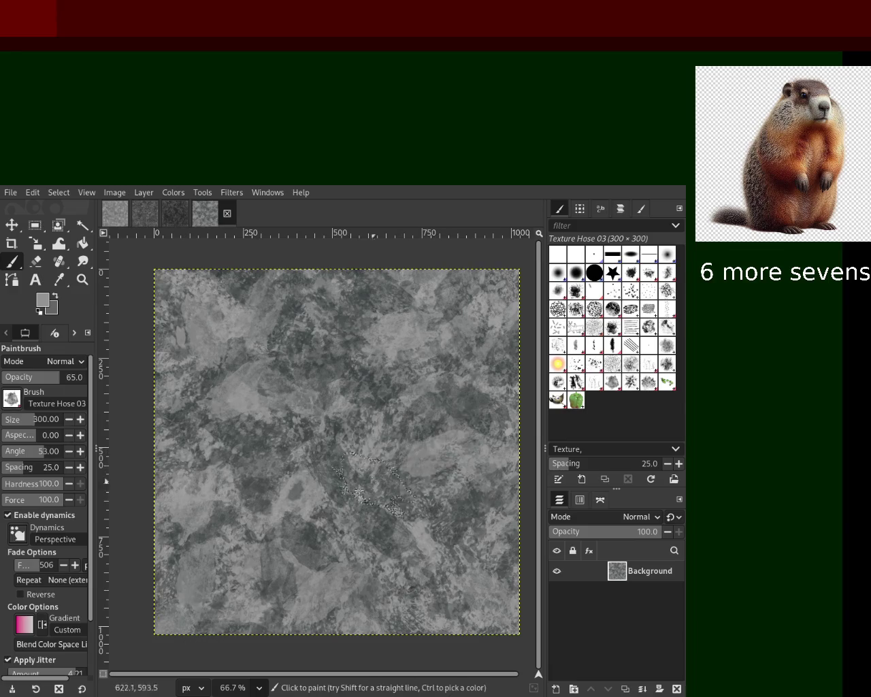
left_click(320, 592, "ctrl")
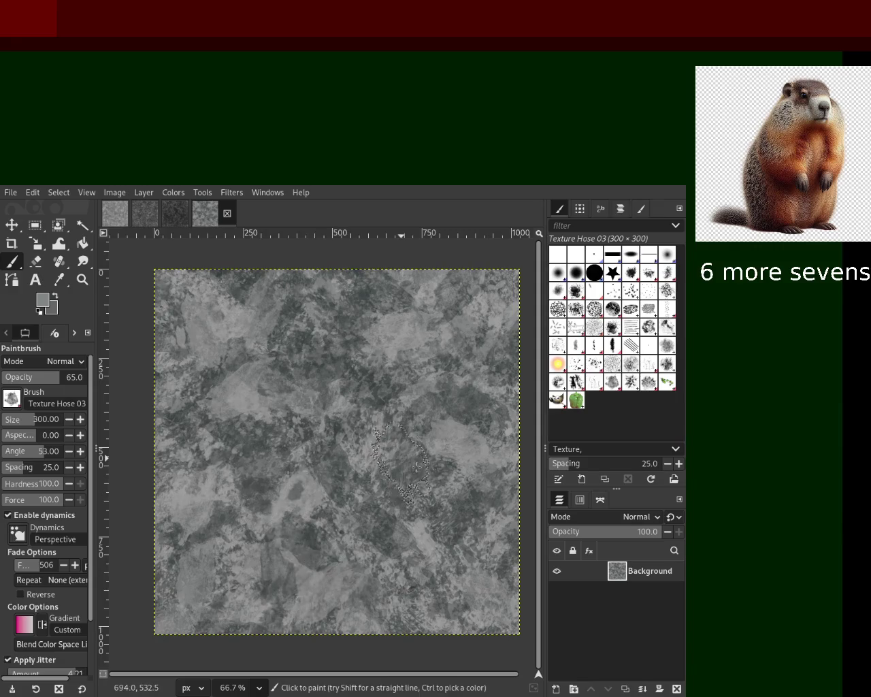
left_click(616, 297)
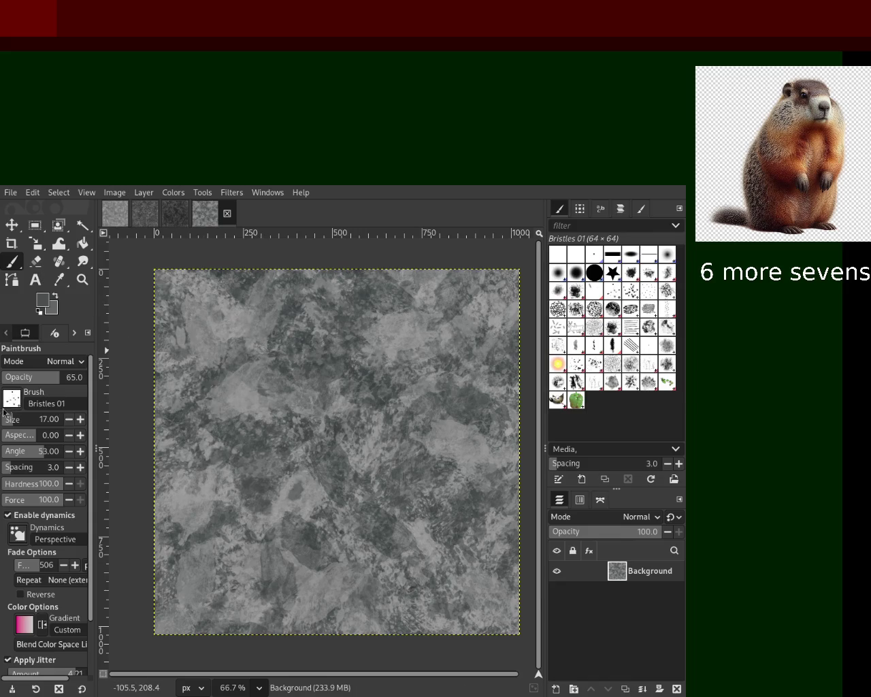
Enlarge Bristles 01 to size 76 and dab dark bristle texture near the top-left
left_click_drag(12, 422, 41, 420)
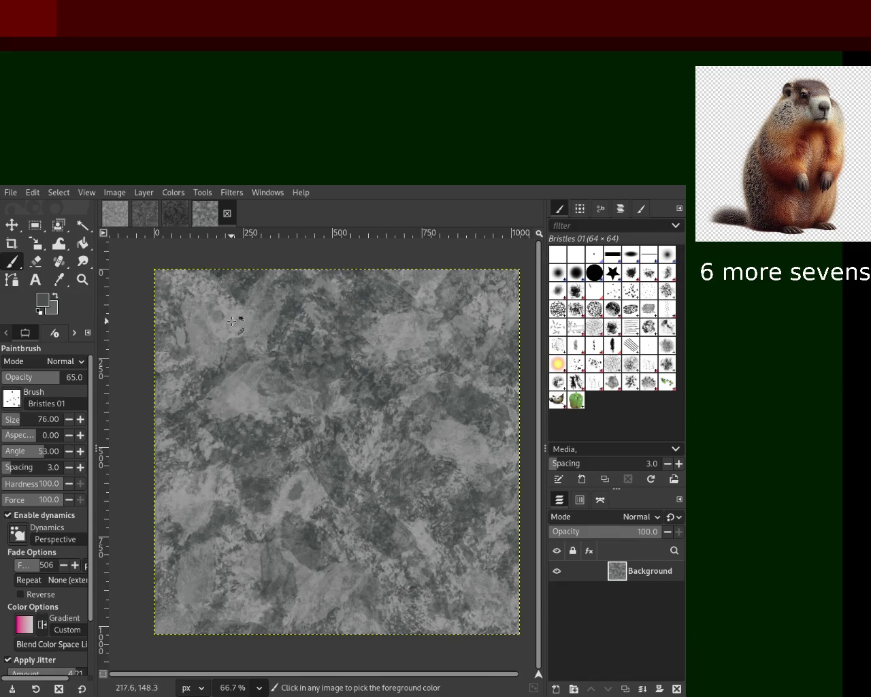
left_click_drag(247, 310, 313, 286)
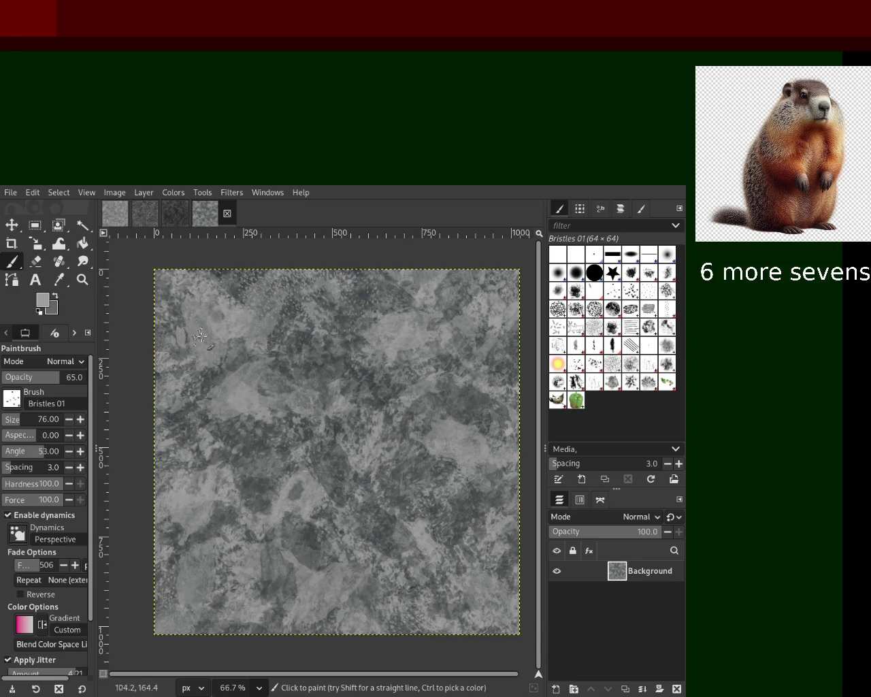
key("ctrl+z")
left_click(240, 294)
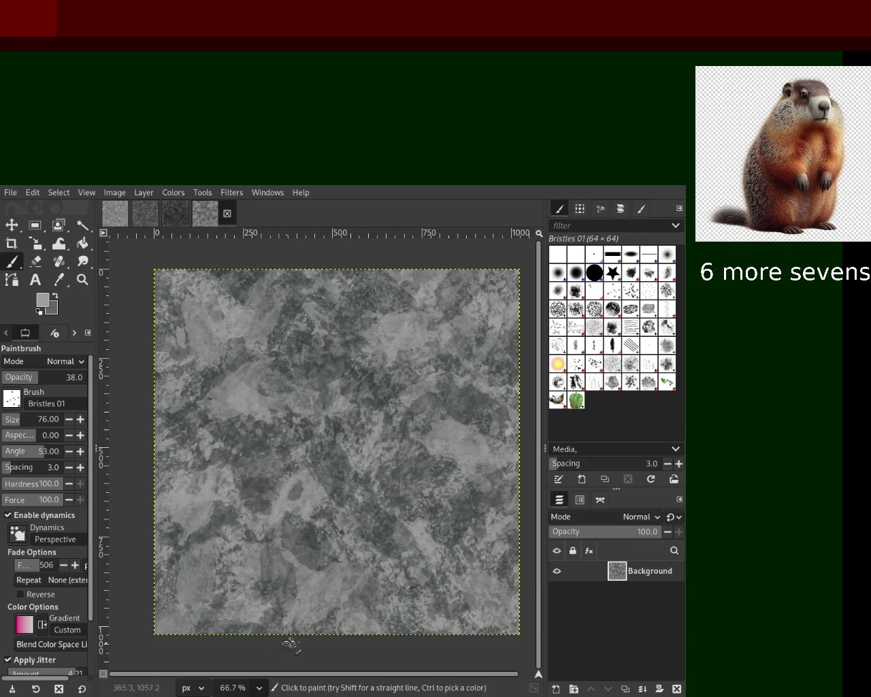
Sample darker and lighter greys from the canvas and load the Texture Hose 01 brush
left_click(302, 550, "ctrl")
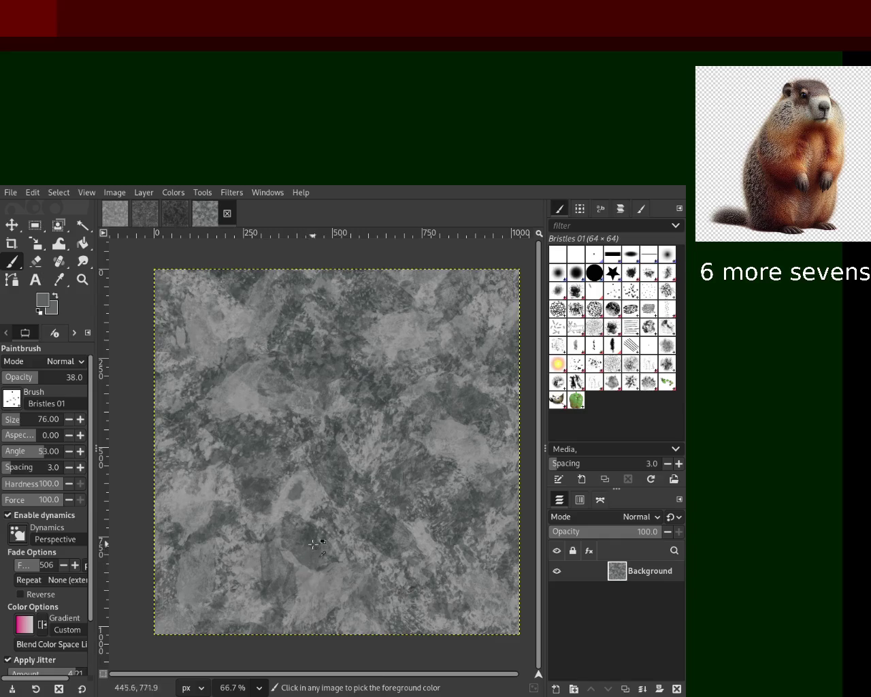
left_click(310, 539, "ctrl")
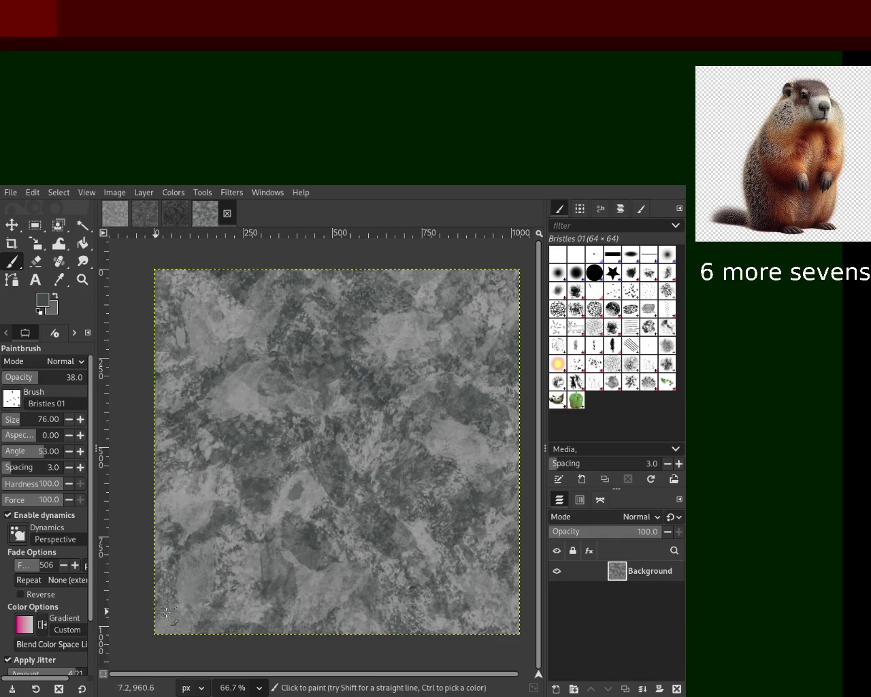
left_click(235, 398, "ctrl")
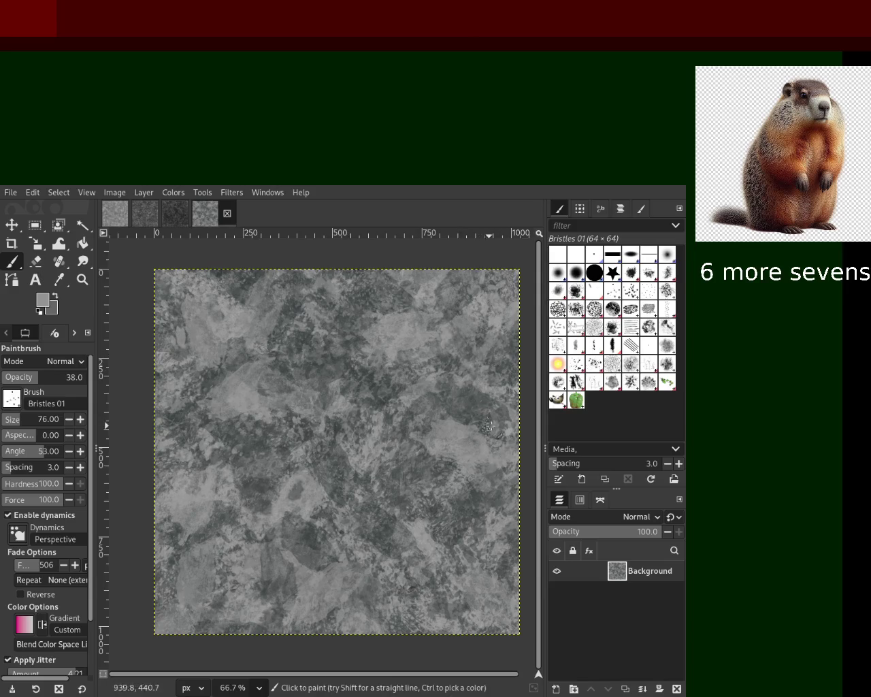
left_click(576, 382)
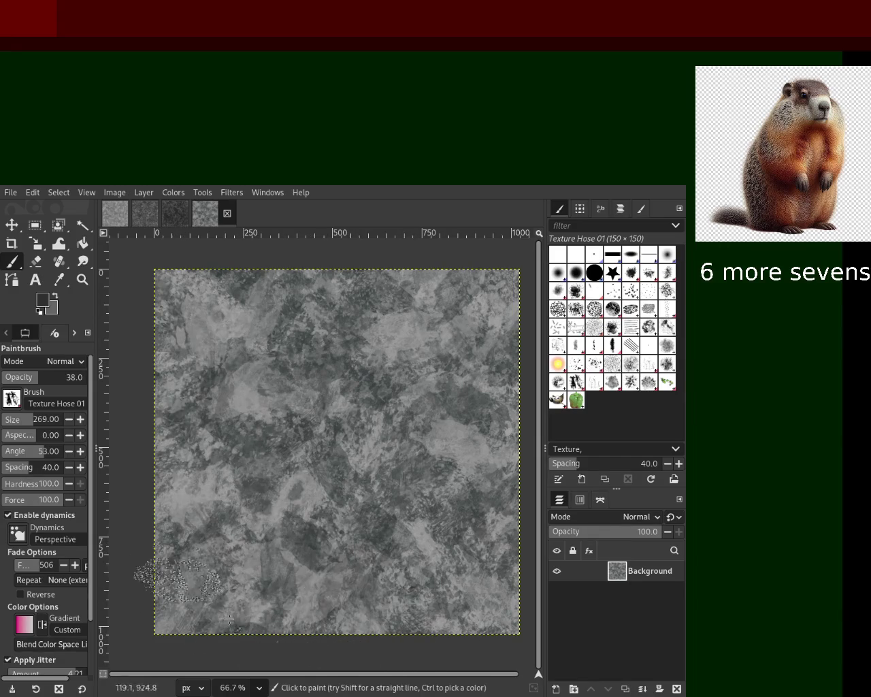
Pick a light grey and stamp Texture Hose 01 marks in the lower middle
key("ctrl")
left_click(456, 475, "ctrl")
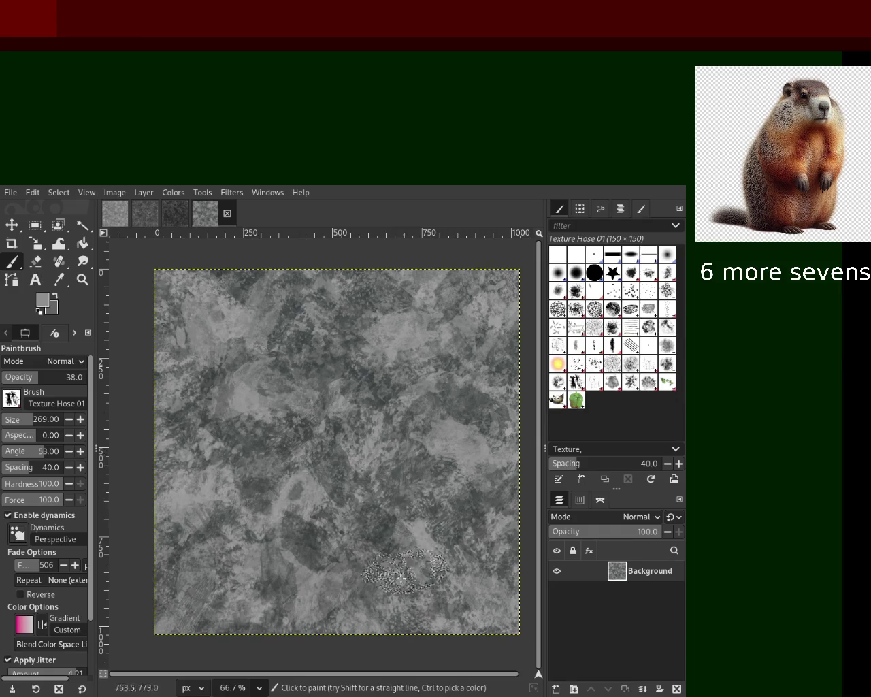
left_click_drag(302, 408, 302, 469)
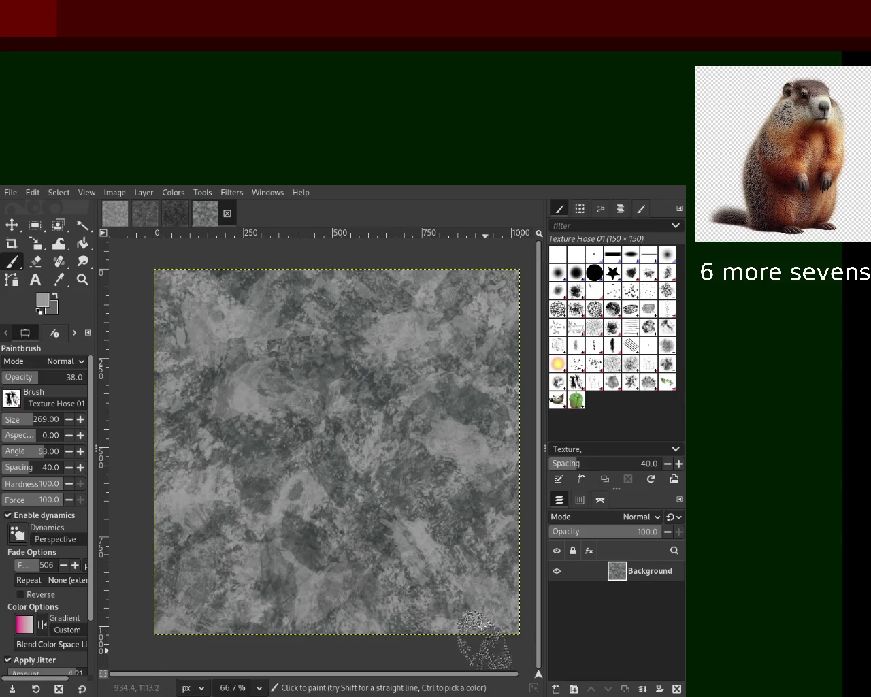
left_click(179, 314, "ctrl")
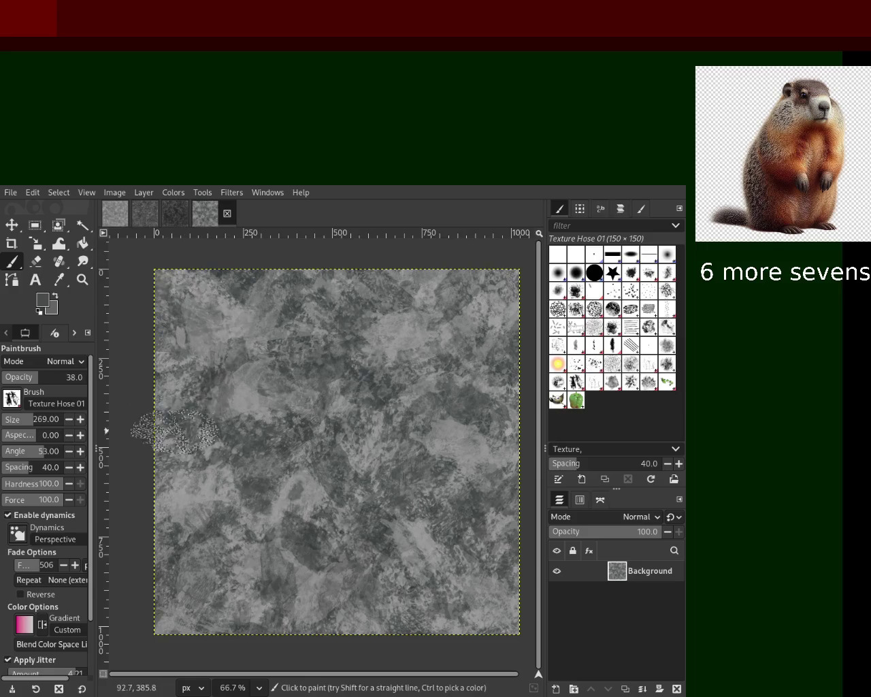
left_click(356, 460, "ctrl")
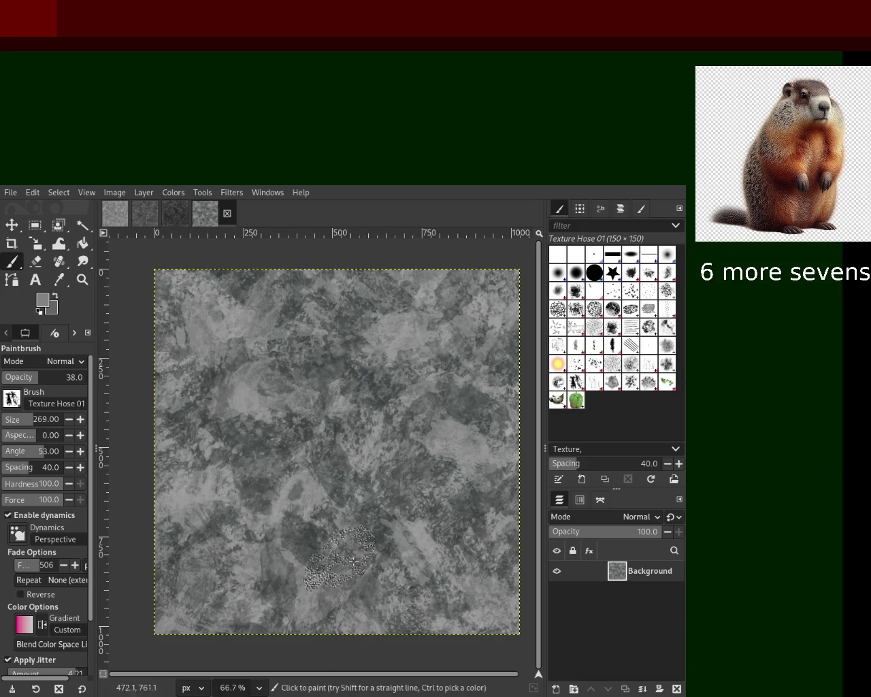
Stamp another textured mark low on the canvas and select the Splats 01 brush
key("ctrl")
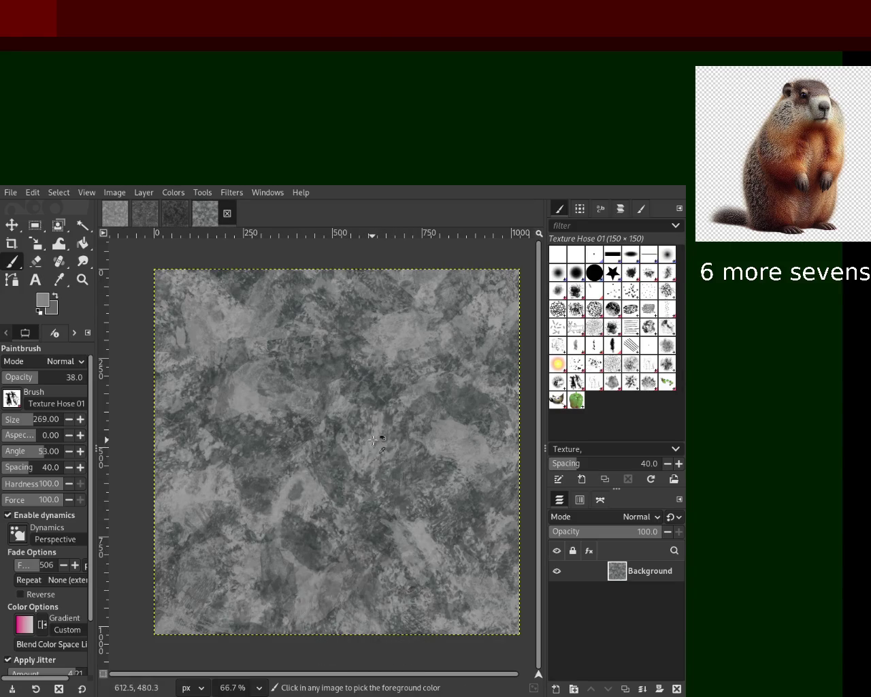
left_click(395, 480)
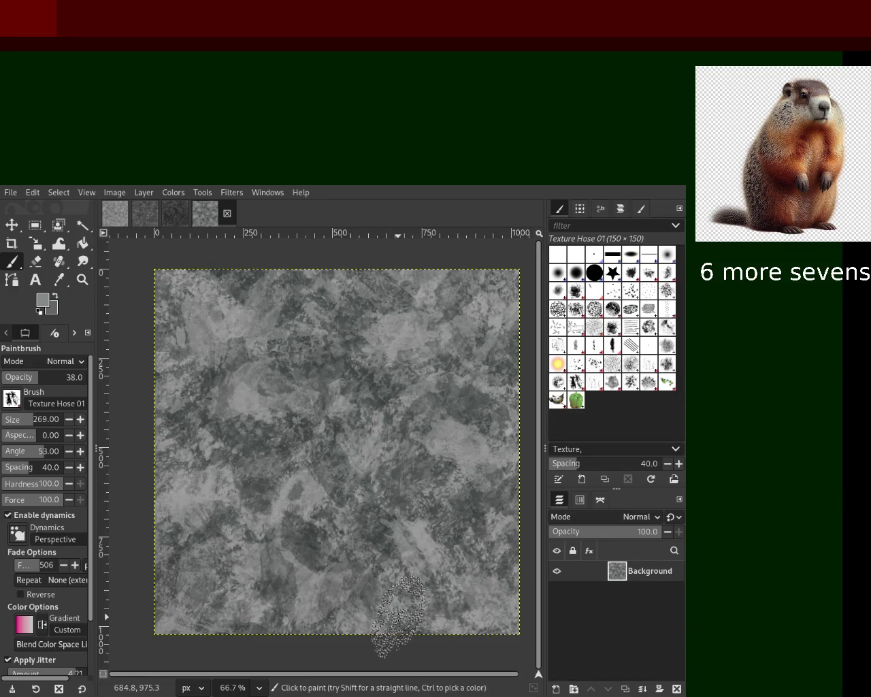
key("ctrl")
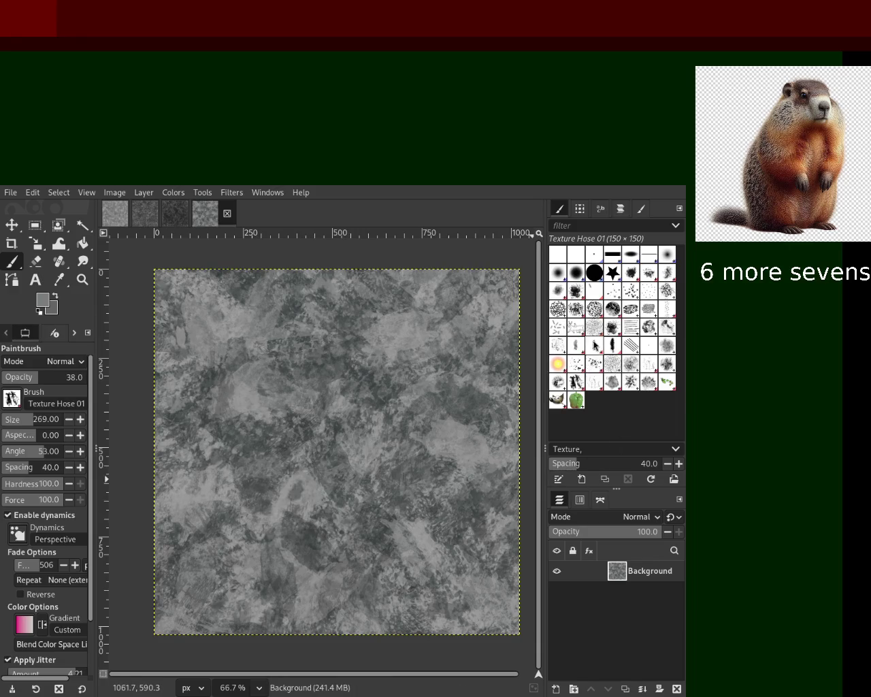
left_click(575, 370)
Enlarge Splats 01, scatter splats across the left half, set size 747 and sample a darker grey
left_click_drag(38, 427, 42, 426)
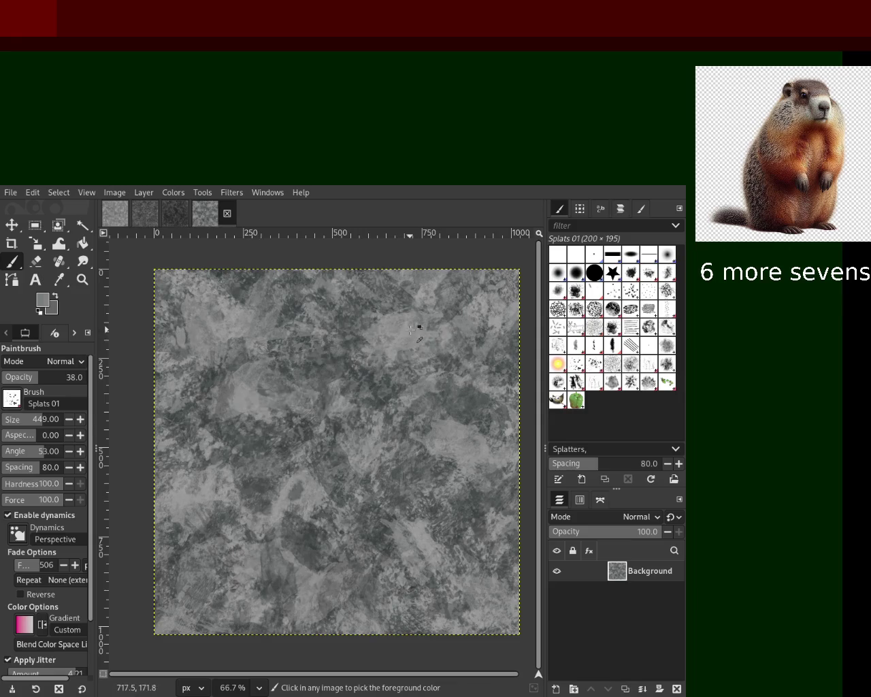
left_click_drag(47, 418, 63, 419)
left_click_drag(322, 433, 275, 478)
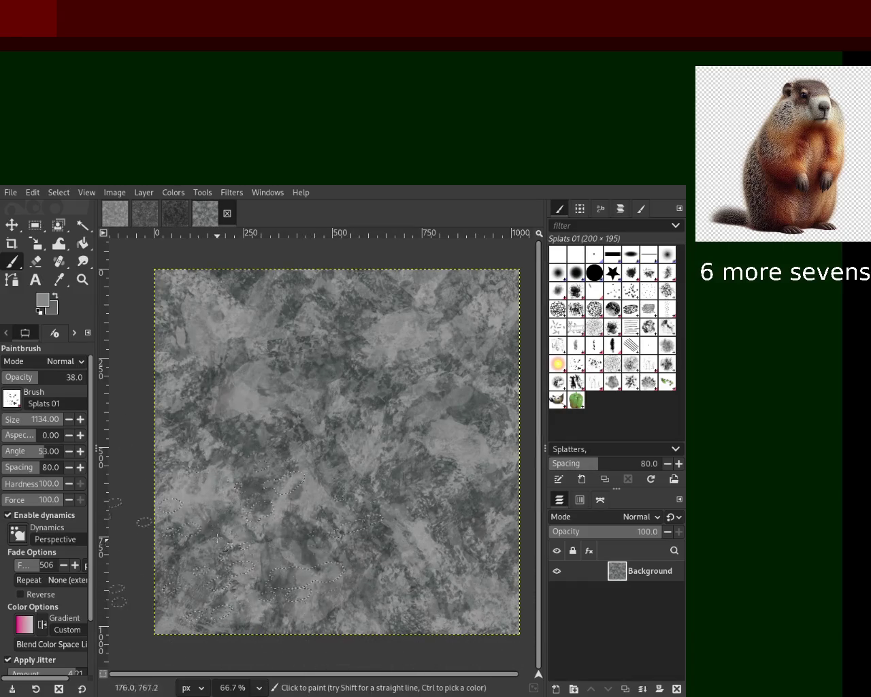
left_click_drag(61, 420, 51, 428)
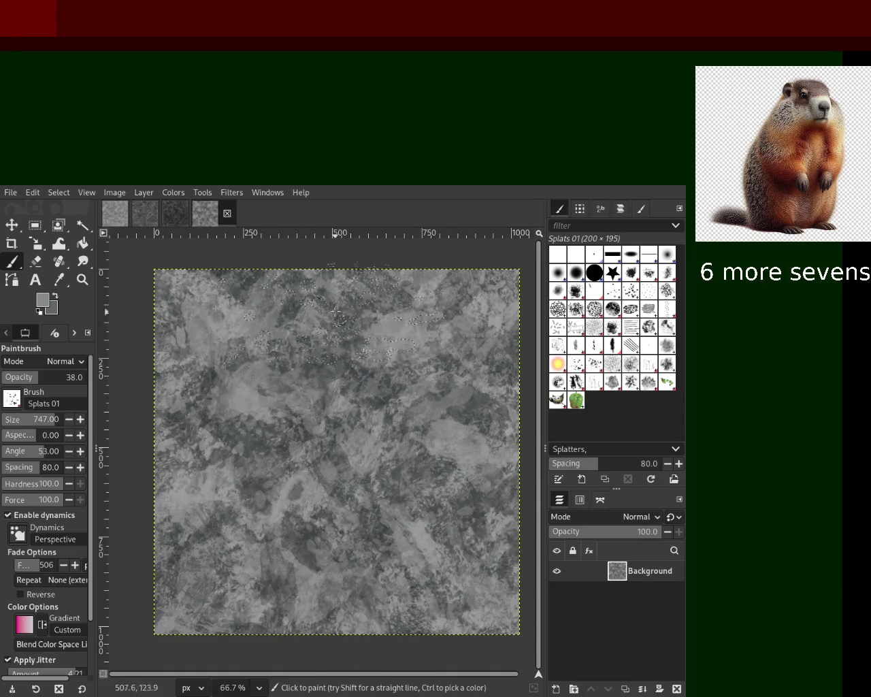
left_click(263, 486, "ctrl")
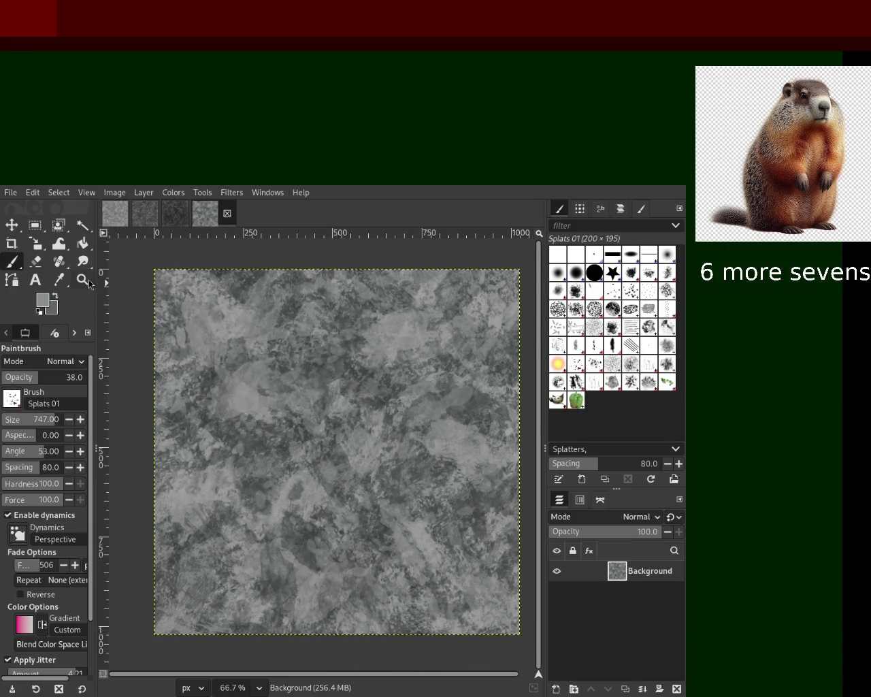
Zoom in and out over the whole texture to check tiling, then return to 66.7% and the Paintbrush
key("z")
left_click(338, 414)
left_click(337, 414, "ctrl")
left_click(338, 414, "ctrl")
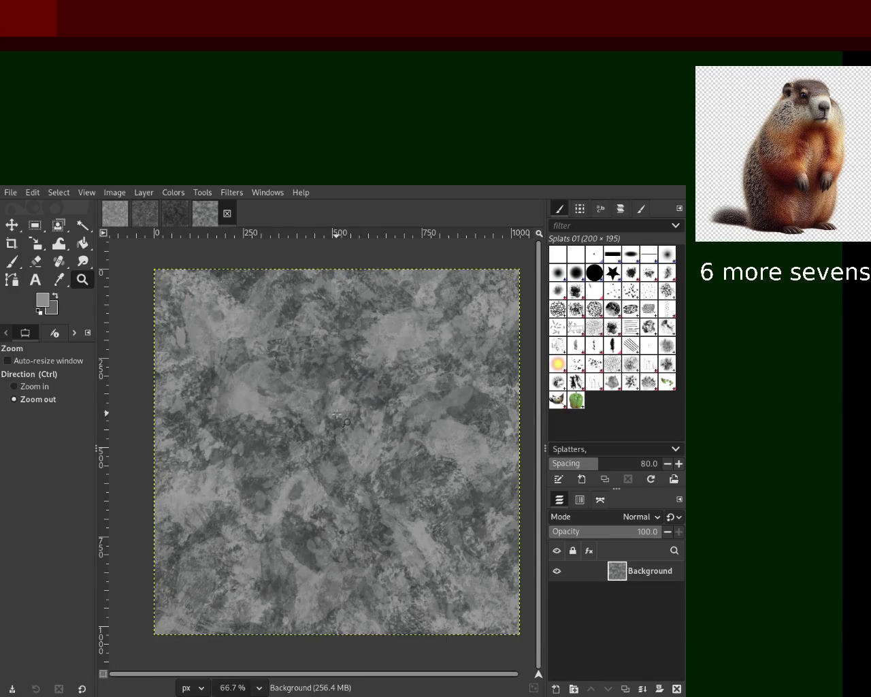
left_click(447, 386)
left_click(447, 386, "ctrl")
left_click(441, 384, "ctrl")
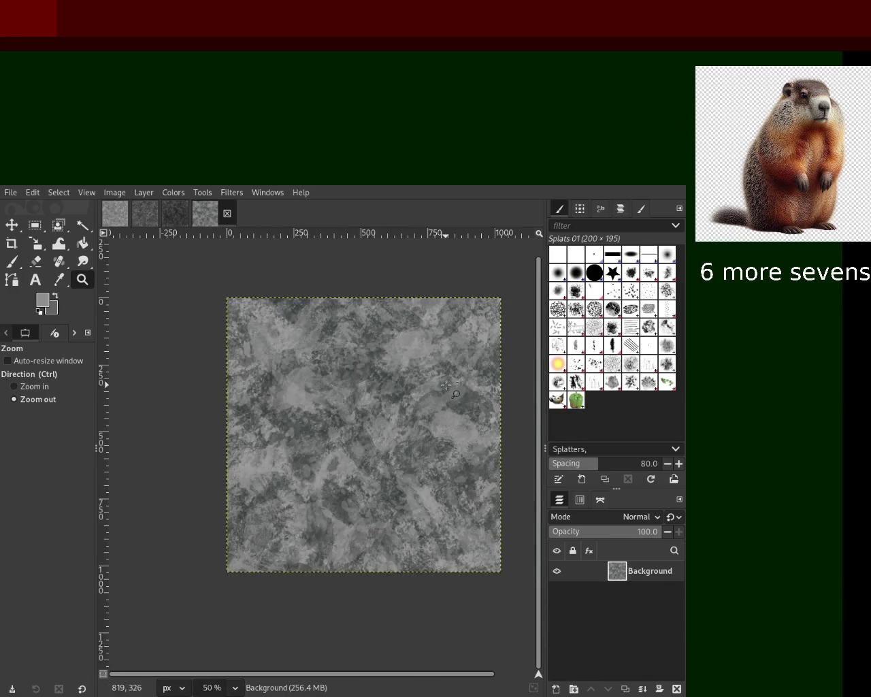
left_click(397, 397)
left_click(401, 392)
left_click(401, 393, "ctrl")
left_click(401, 393, "ctrl")
left_click(437, 390)
left_click(437, 389, "ctrl")
left_click(436, 389)
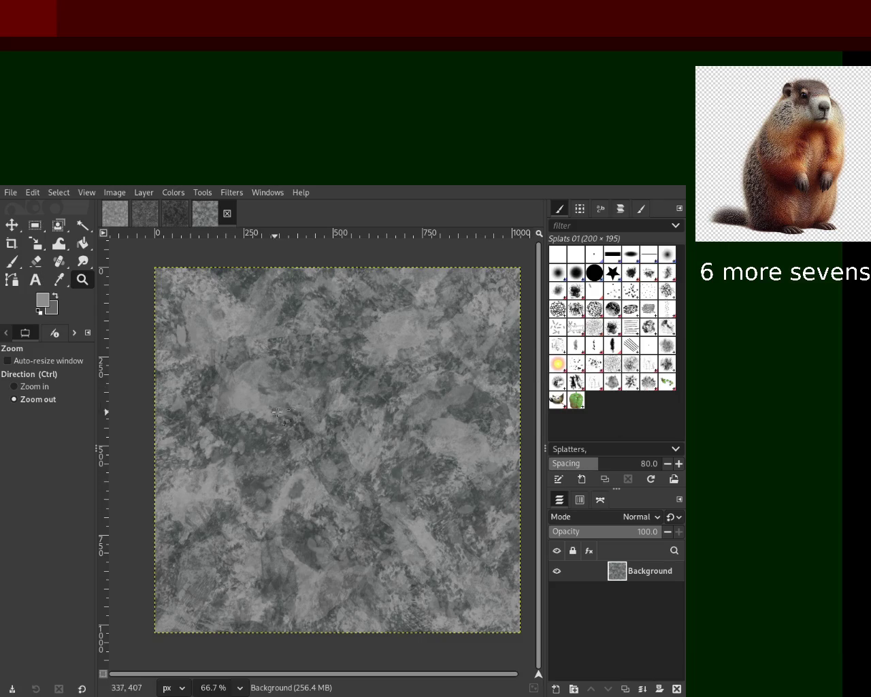
left_click(13, 266)
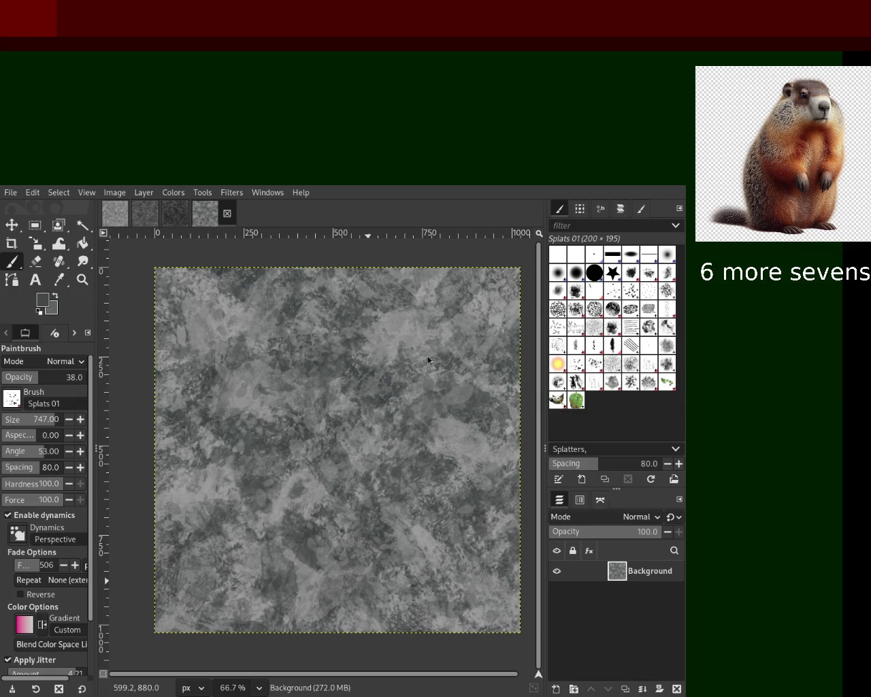
Paint Splats 01 marks in sampled greys across the canvas centre, then choose Texture Hose 03
key("ctrl")
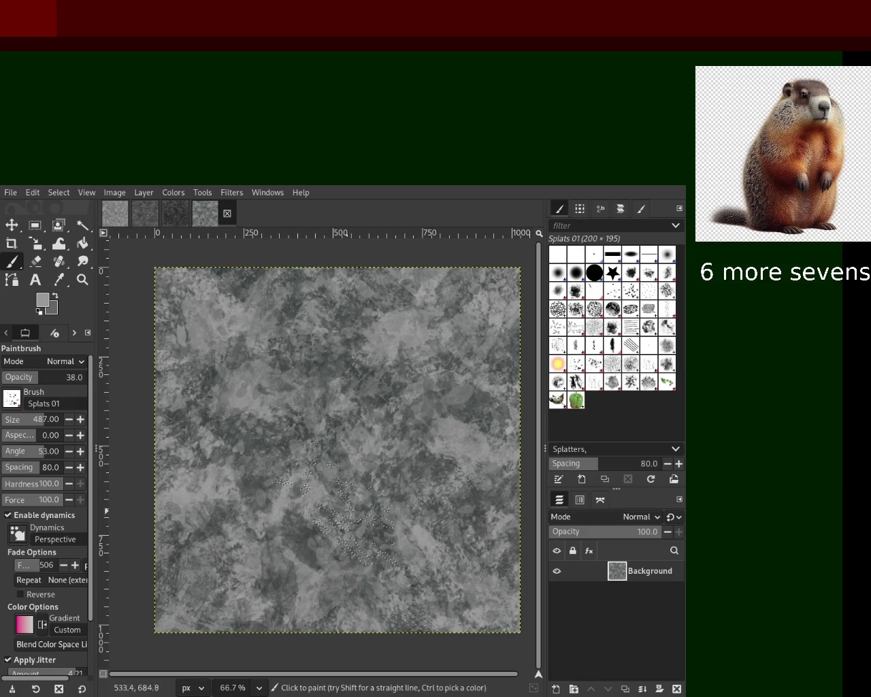
key("ctrl")
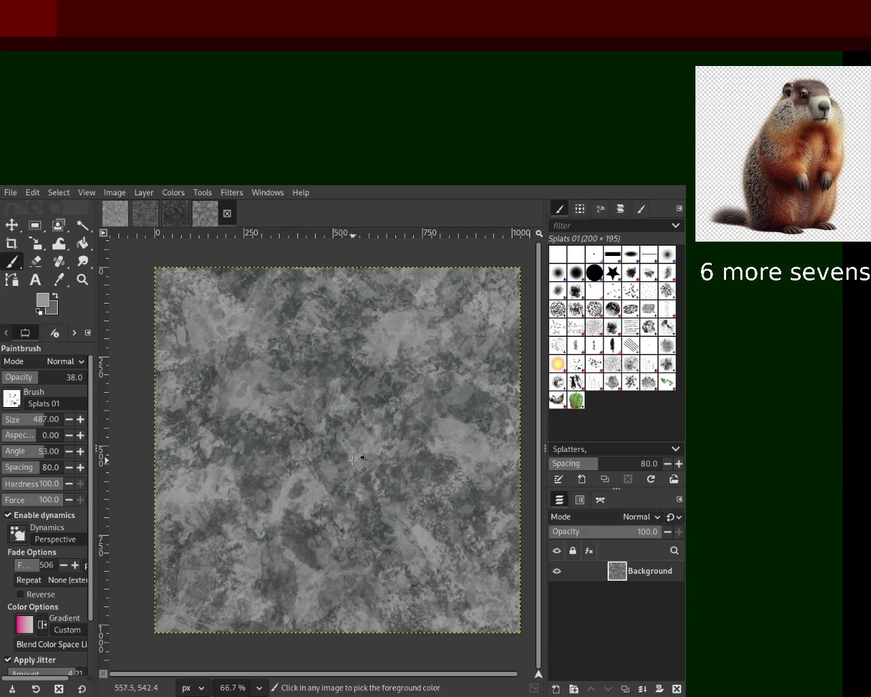
left_click(309, 550)
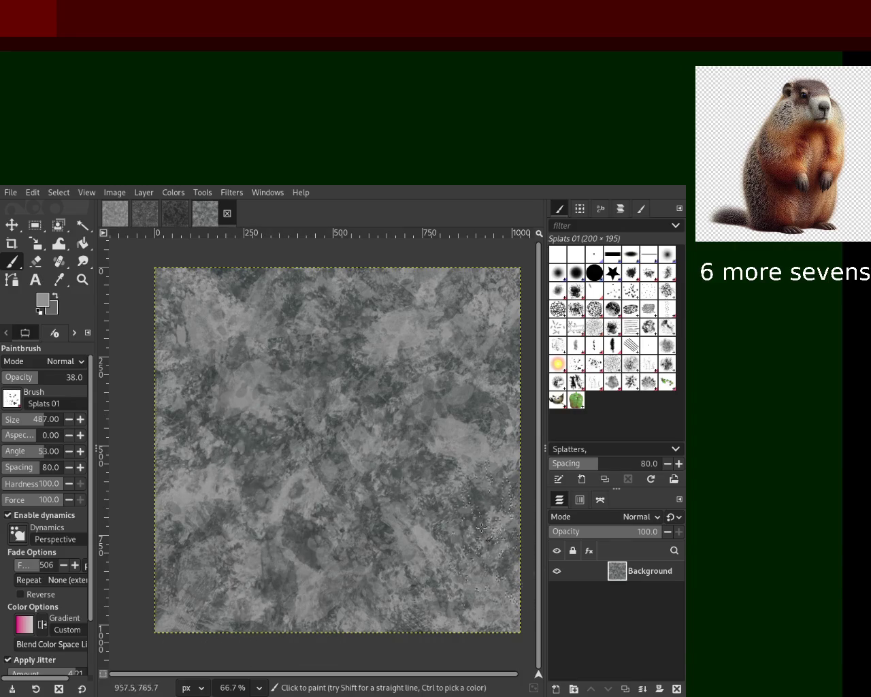
left_click(476, 414, "ctrl")
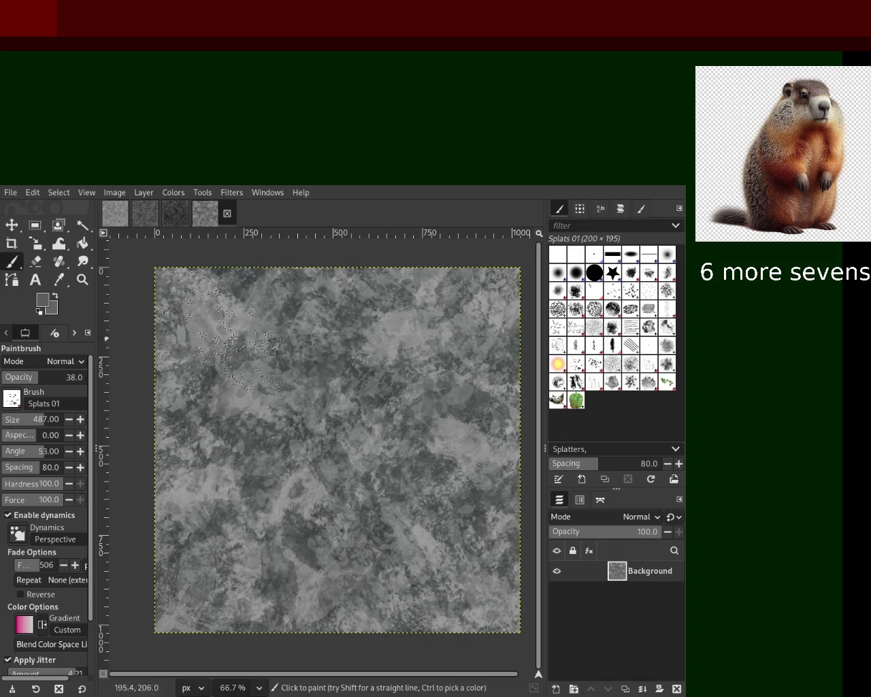
left_click(233, 301, "ctrl")
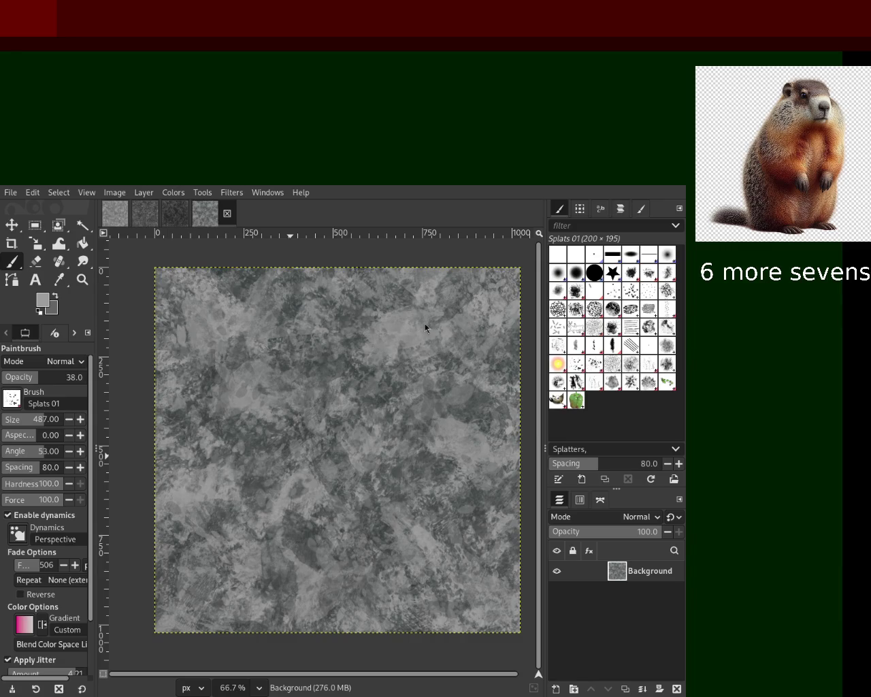
left_click(612, 384)
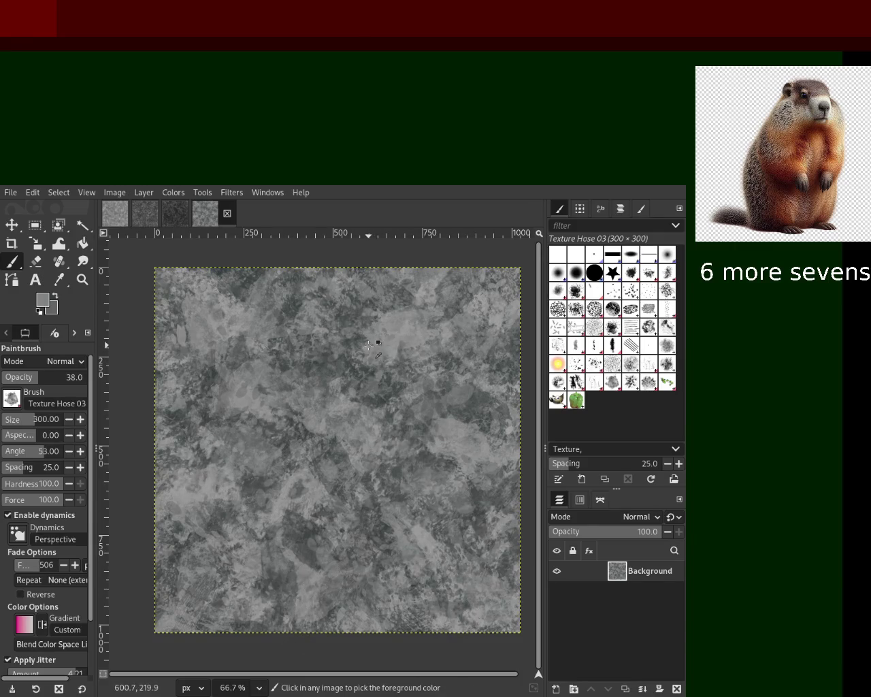
Set the Texture Hose 03 opacity to 50 and sample a darker grey from the stone
left_click_drag(37, 381, 44, 379)
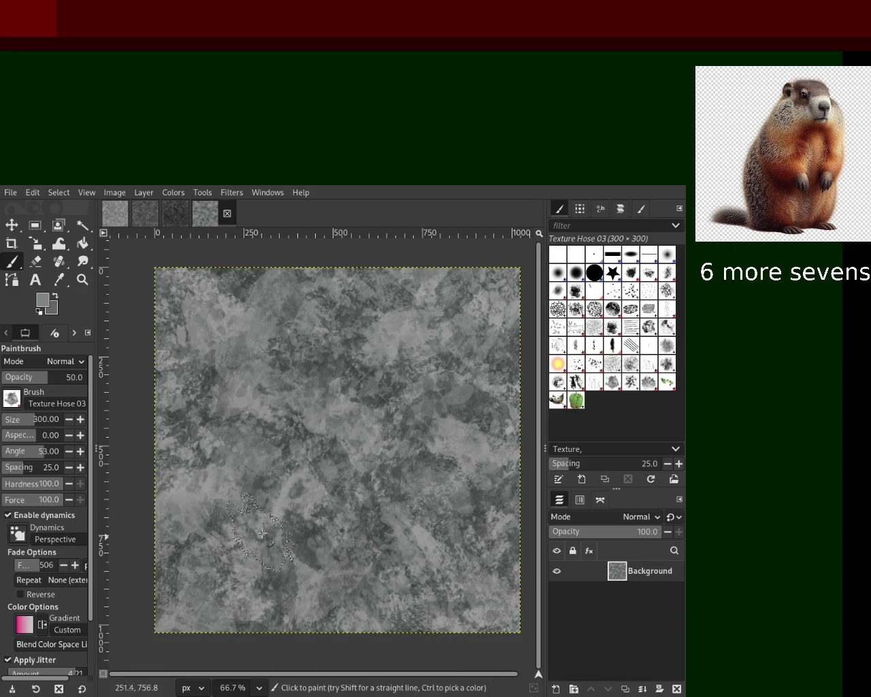
left_click(322, 428, "ctrl")
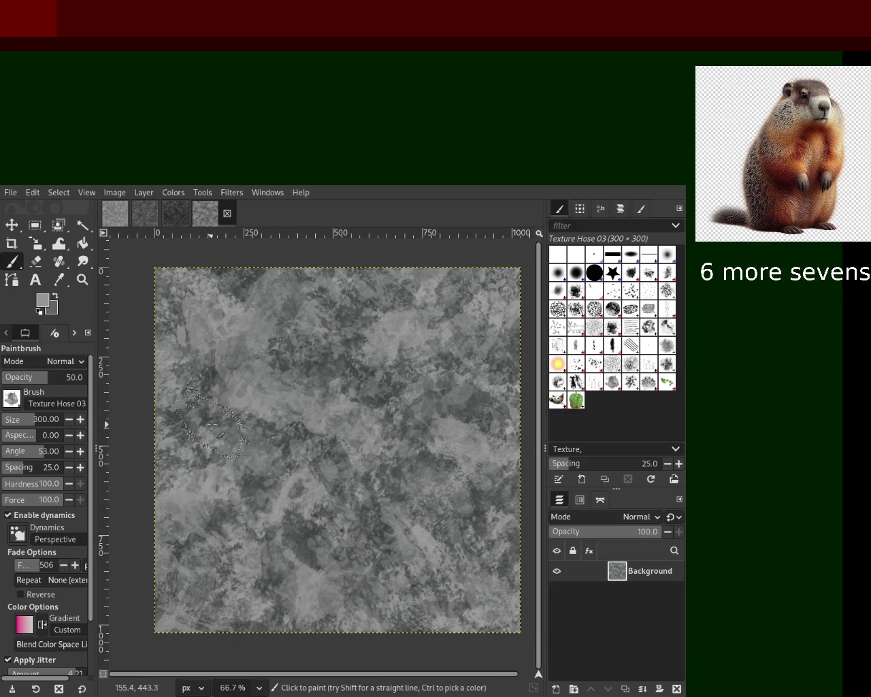
left_click(349, 342, "ctrl")
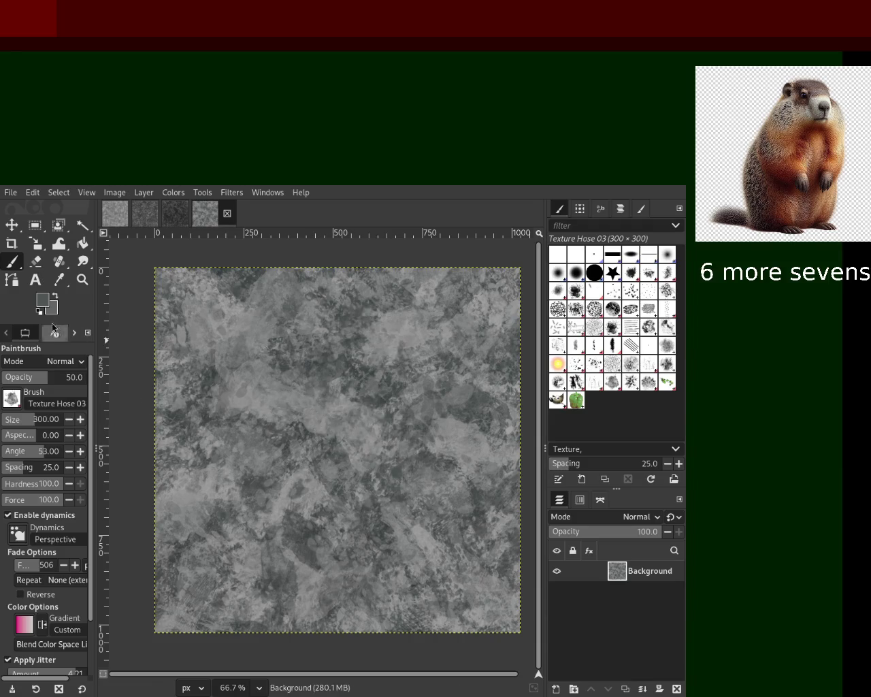
Switch to the Pencil 03 brush at size 76 and dab test marks
left_click(608, 351)
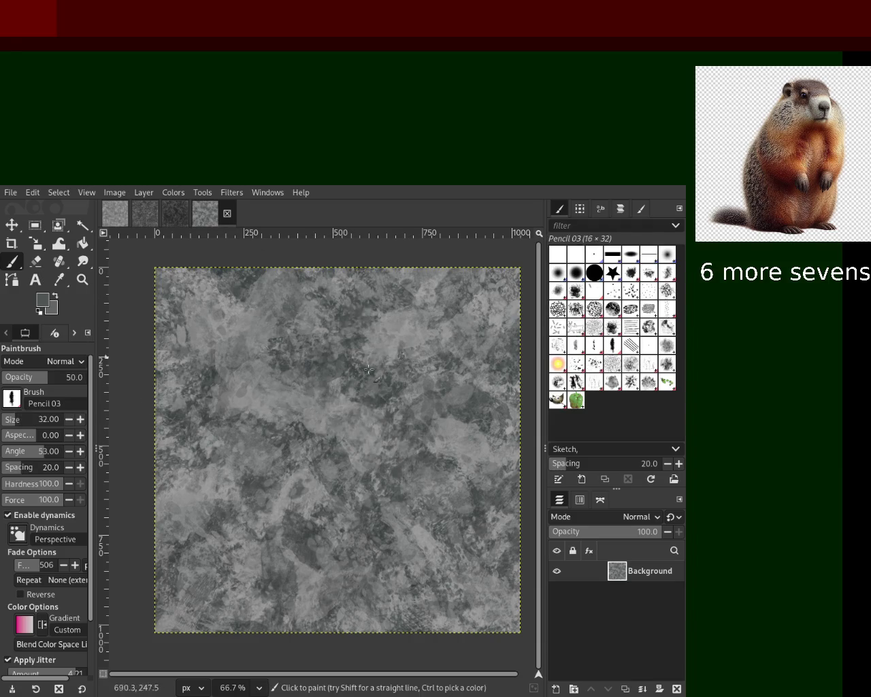
left_click_drag(13, 421, 37, 418)
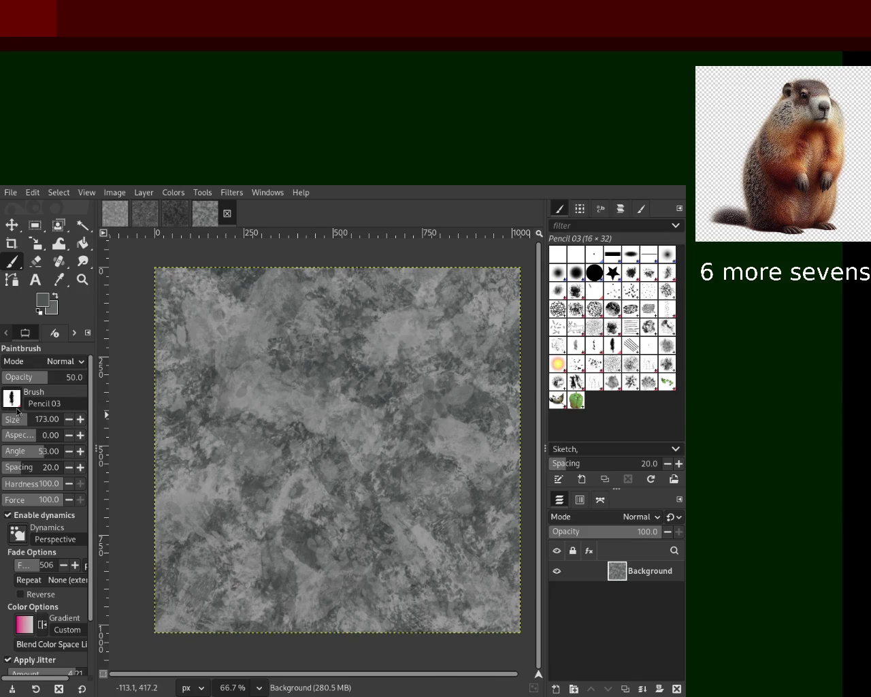
left_click(341, 388)
left_click(15, 421)
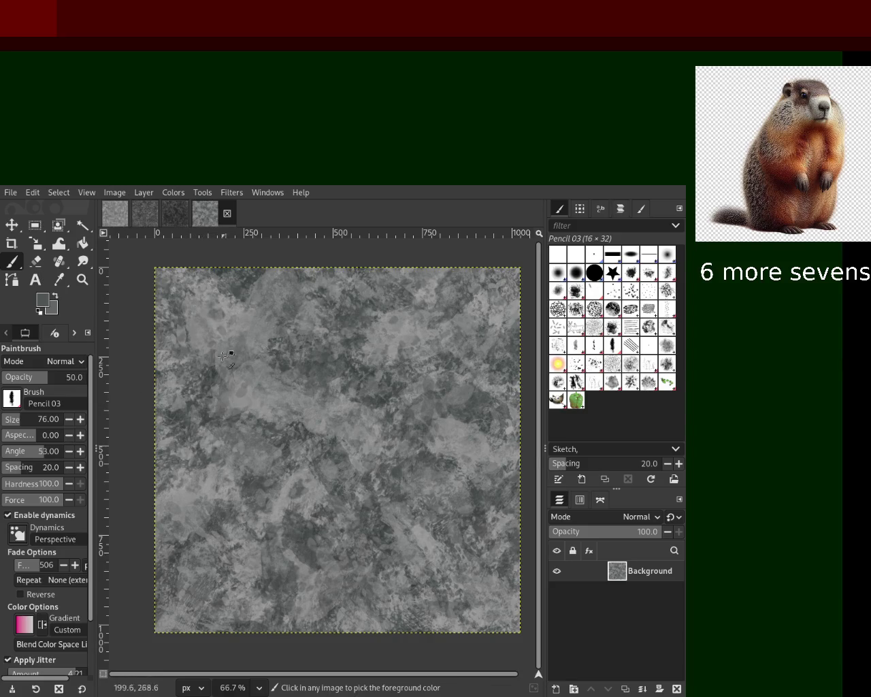
Sample a lighter grey, then progressively darker greys, from the texture for pencil marks
left_click(227, 312, "ctrl")
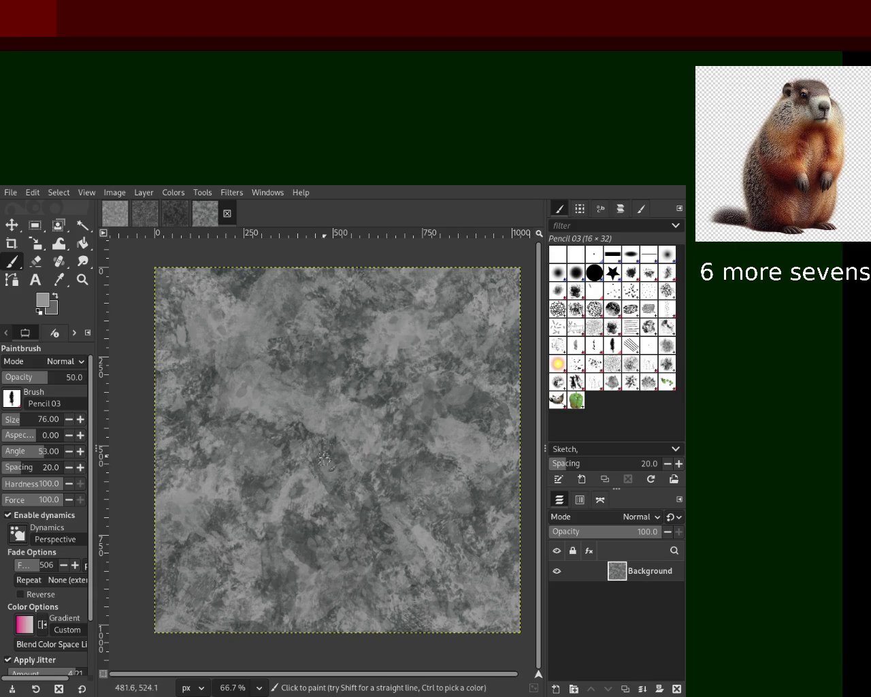
left_click(461, 588, "ctrl")
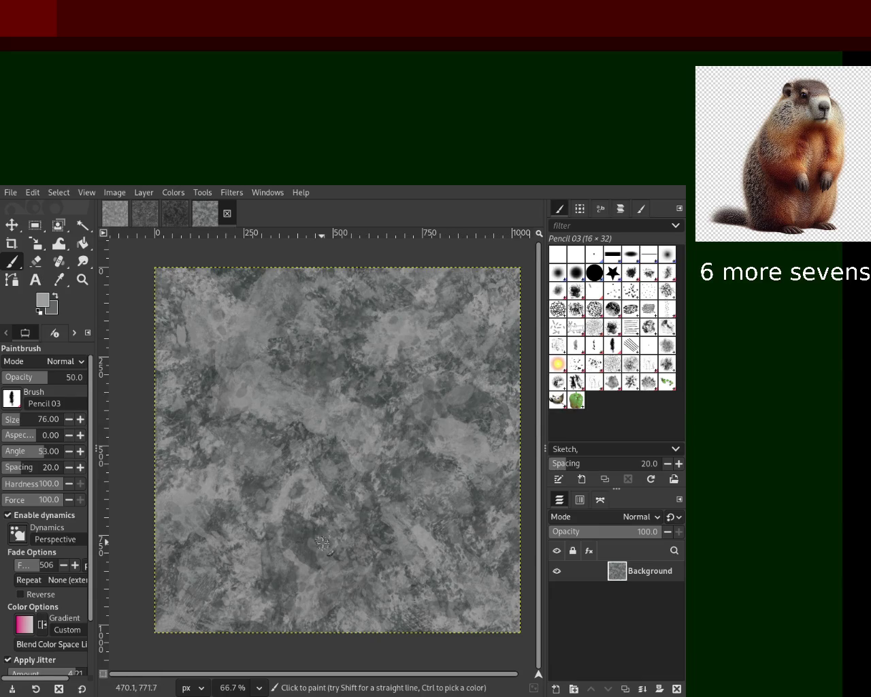
left_click(293, 506, "ctrl")
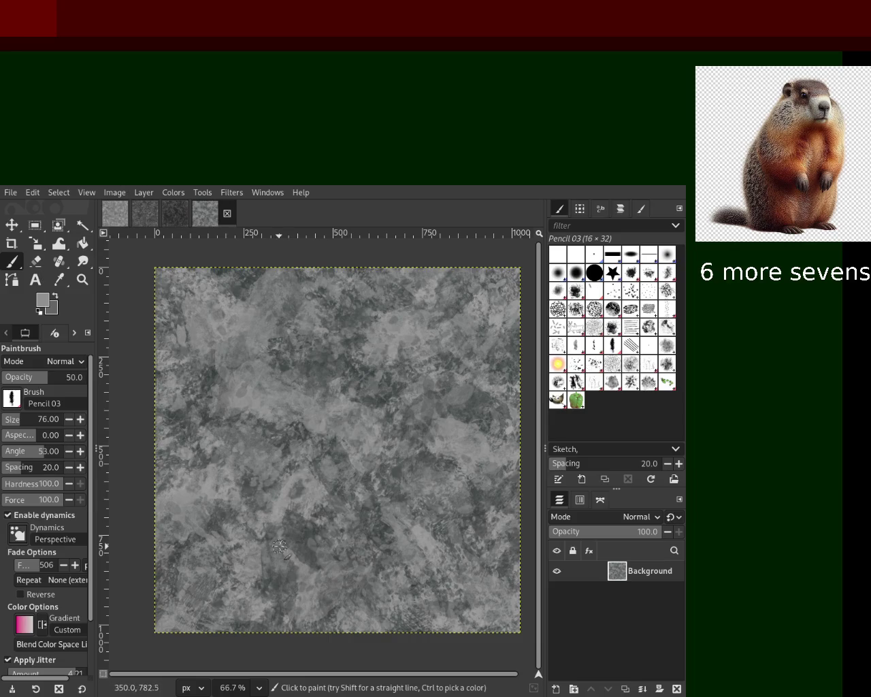
left_click(174, 442, "ctrl")
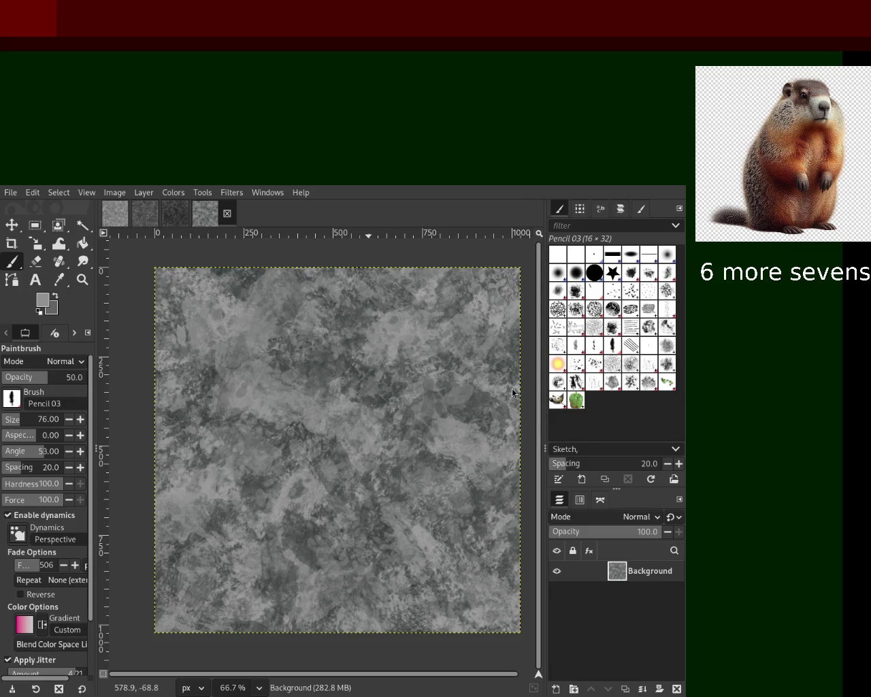
Ctrl-sample lighter and brighter greys from the upper-middle stone to dab onto the surface
key("ctrl")
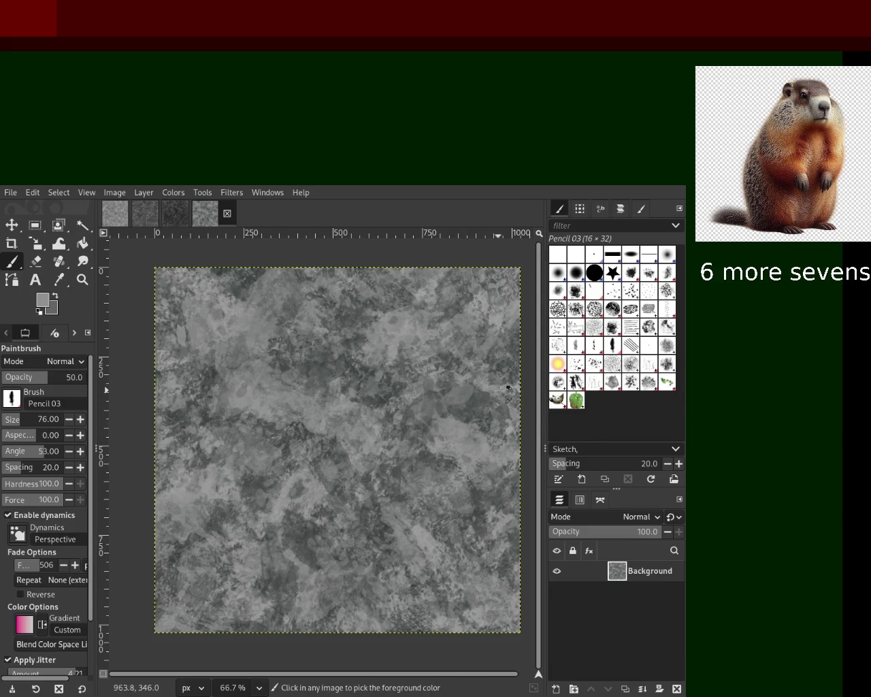
key("ctrl")
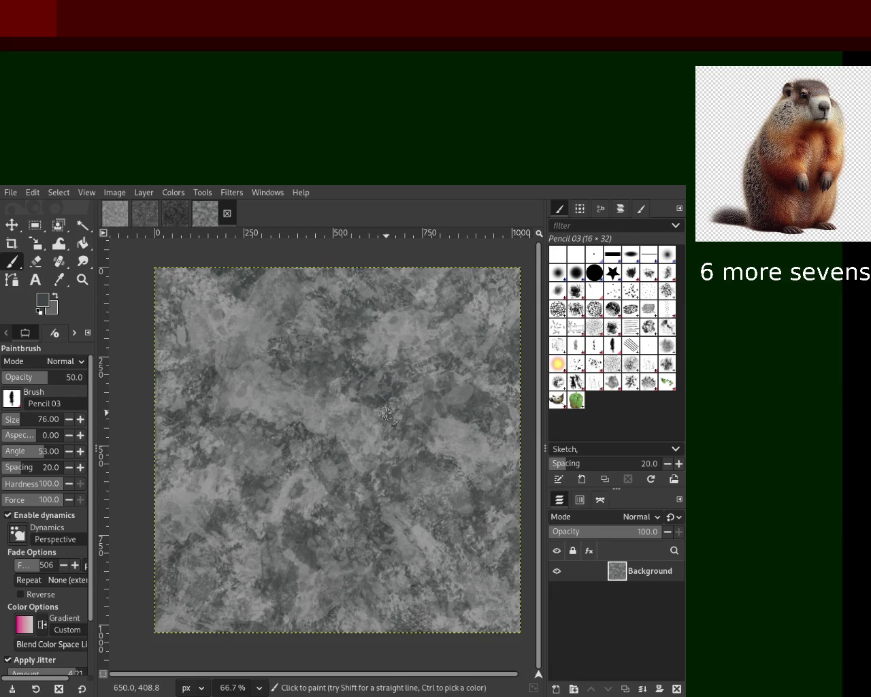
left_click(368, 354, "ctrl")
left_click(423, 296, "ctrl")
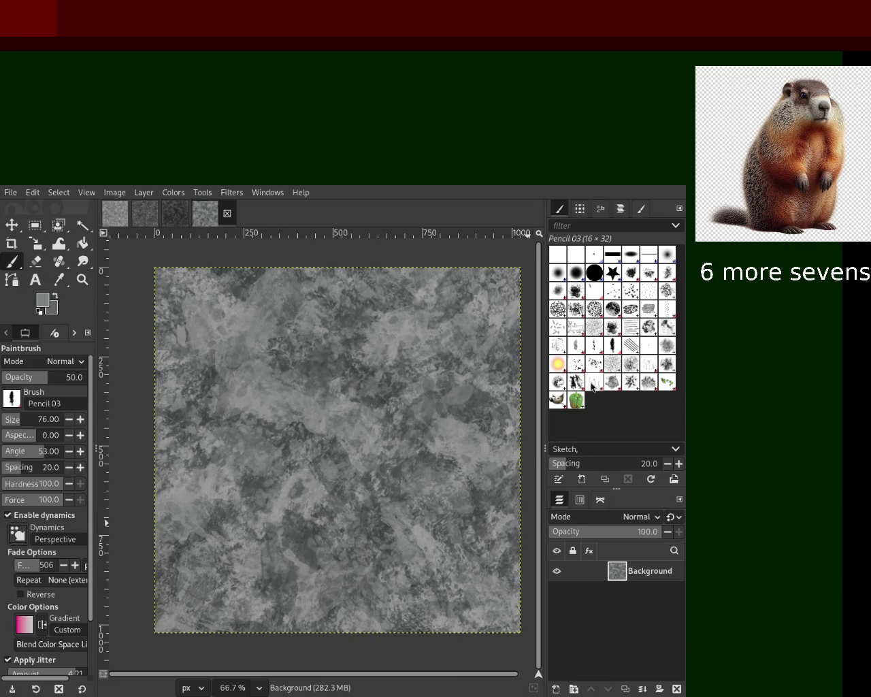
Choose Acrylic 01, then Bristles 01, in the Brushes panel
left_click(630, 272)
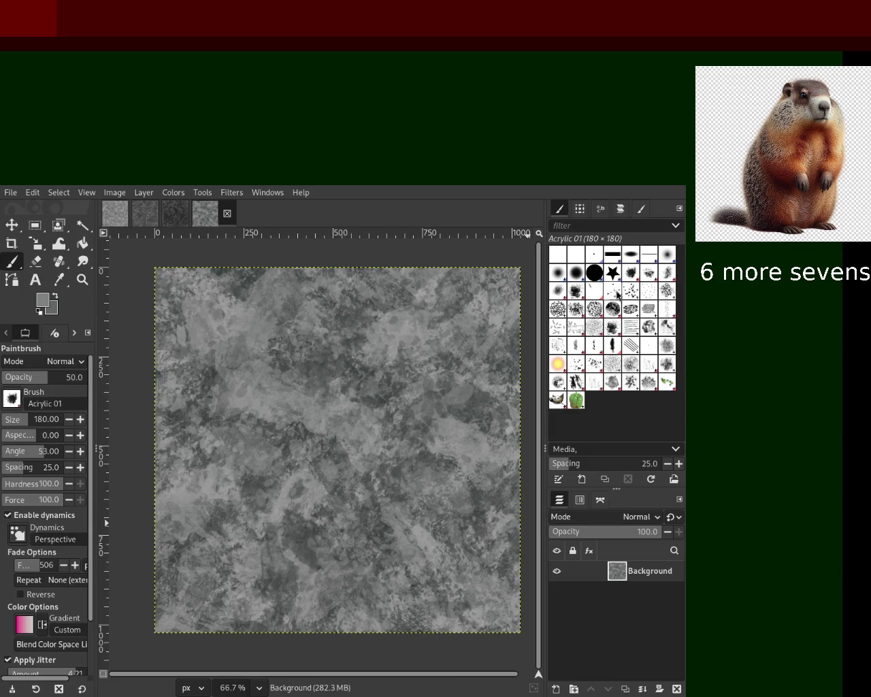
left_click(616, 294)
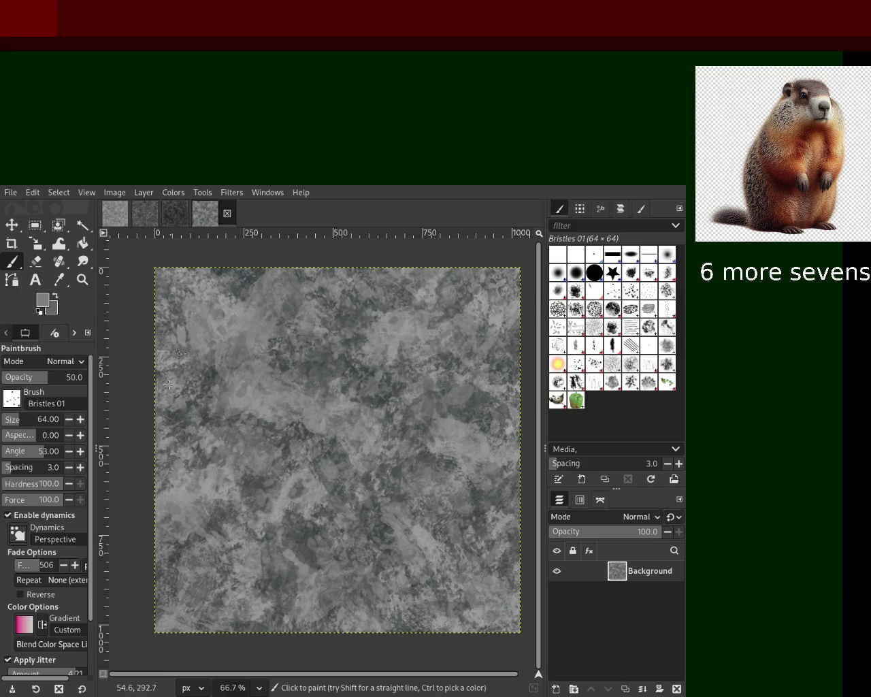
Paint bristle strokes in two sampled darker greys, then reselect Texture Hose 03 at size 300
left_click(250, 282, "ctrl")
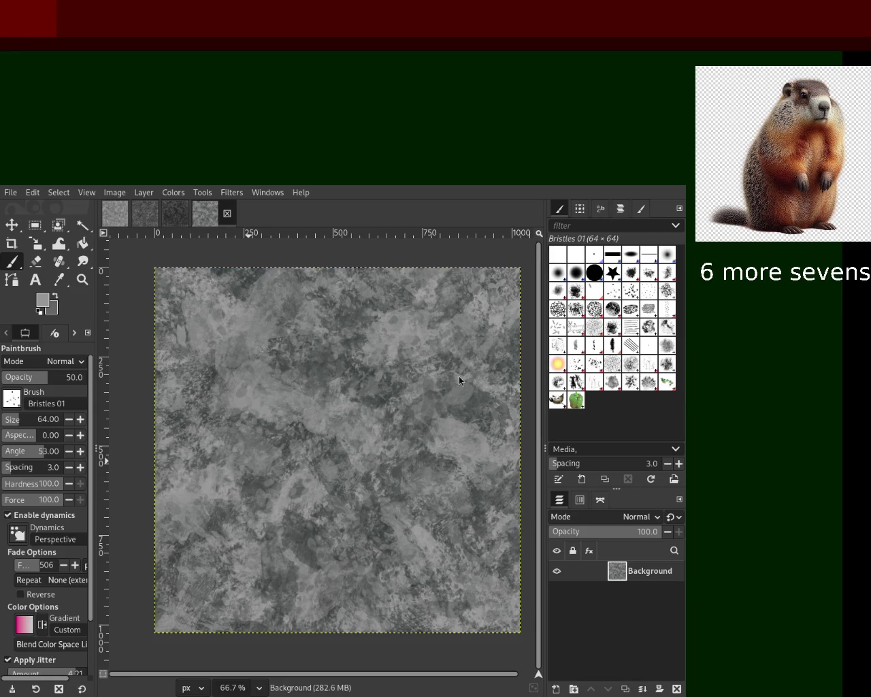
left_click(283, 370, "ctrl")
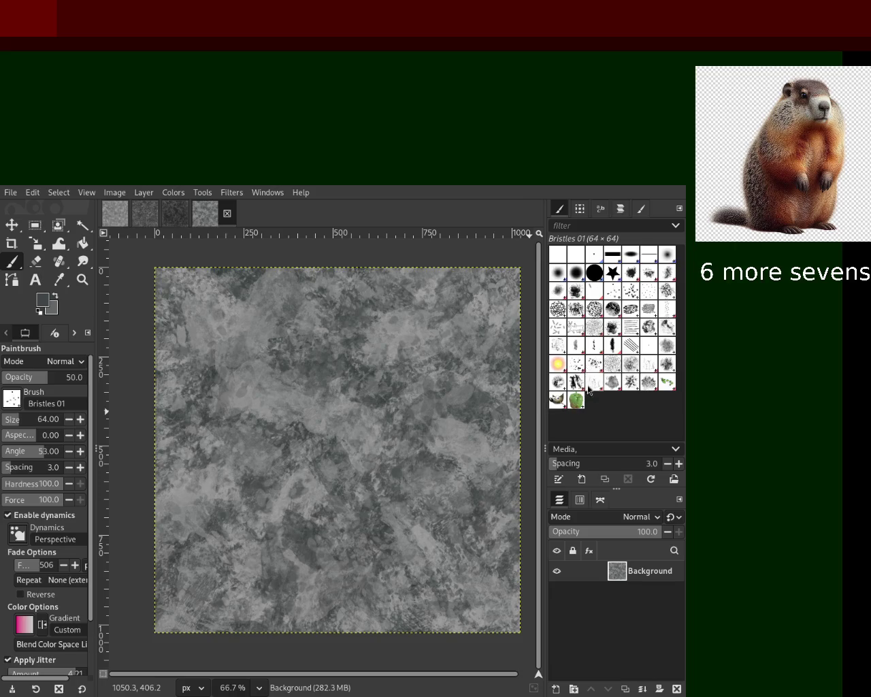
left_click(613, 383)
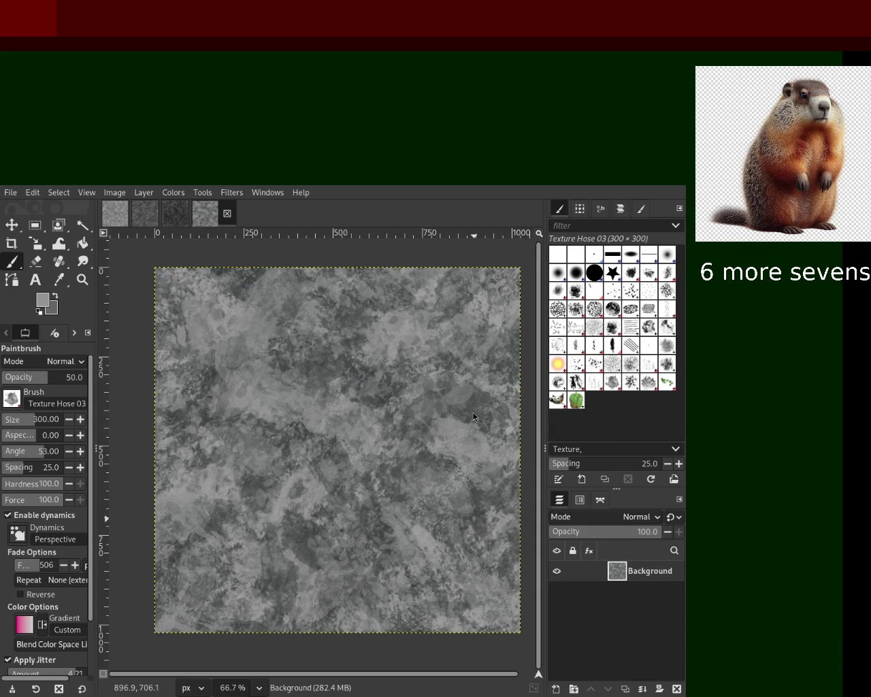
Stamp large dark-grey Splats 01 splatters at size 397 across the stone, then reselect Bristles 01
left_click(593, 369)
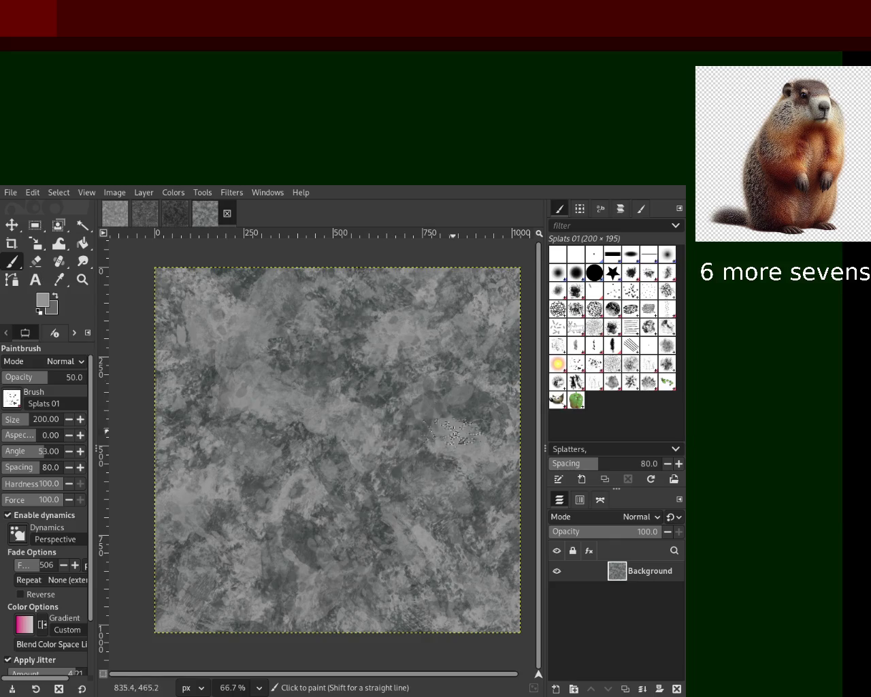
left_click(375, 370, "ctrl")
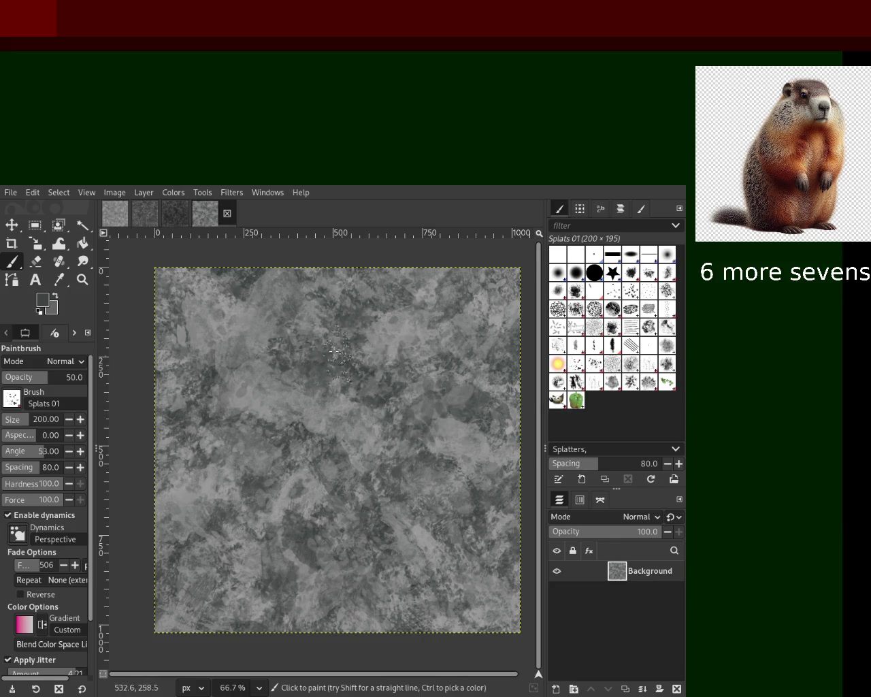
left_click(31, 426)
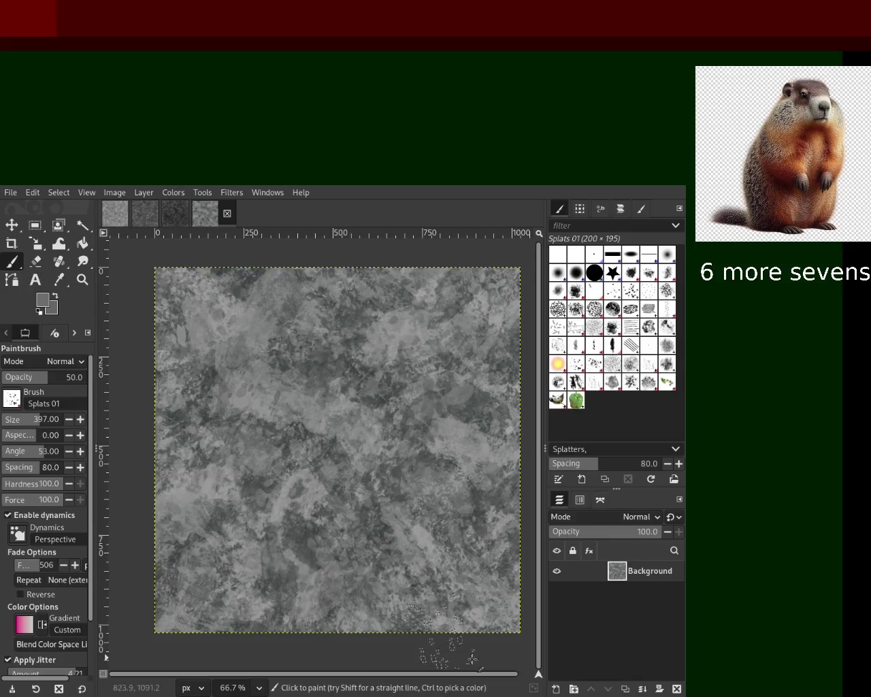
left_click(283, 519, "ctrl")
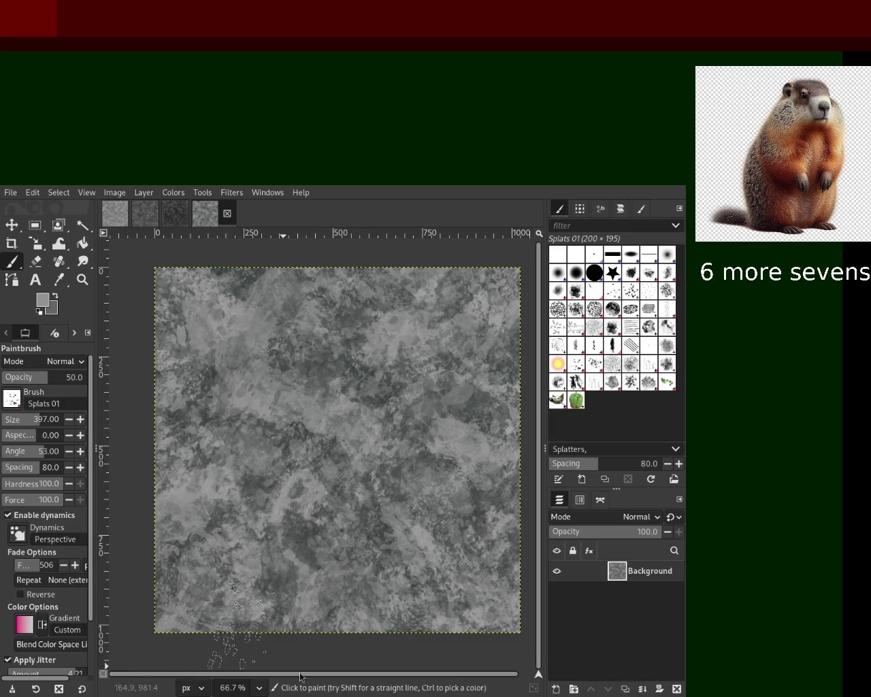
left_click(170, 373)
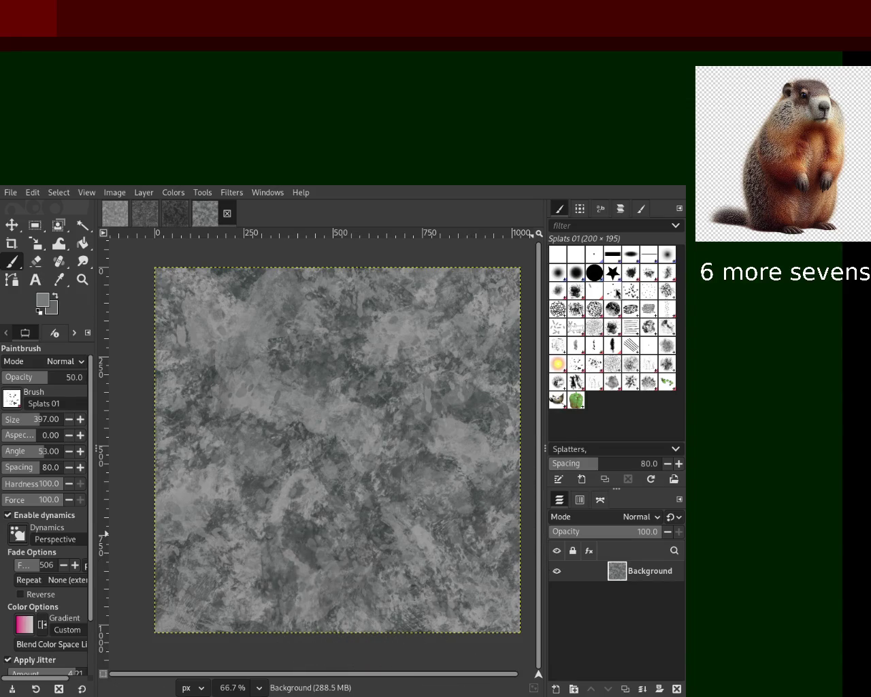
left_click(558, 292)
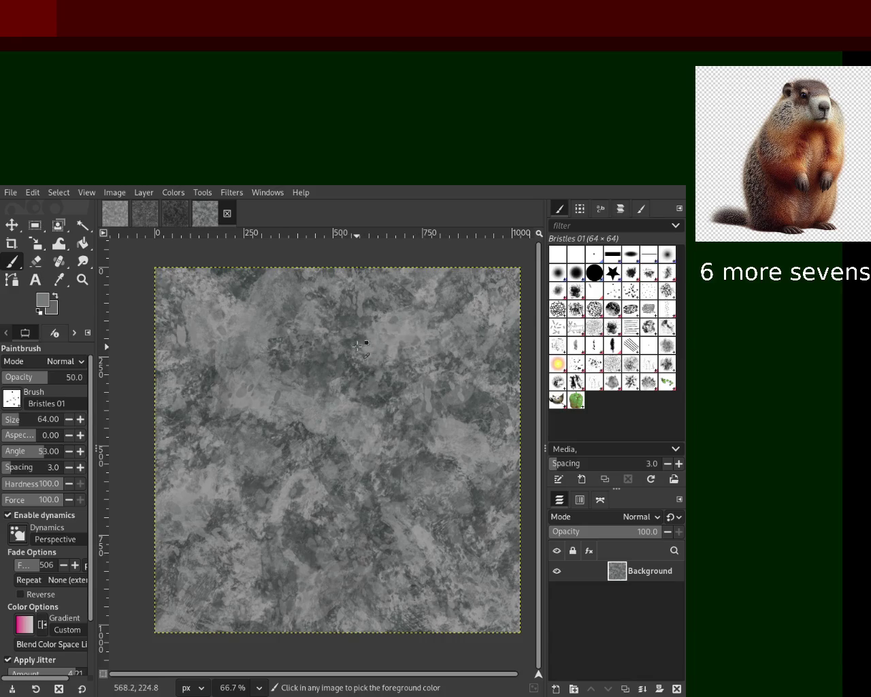
Paint Bristles 01 strokes at 28 opacity in three sampled greys, then choose Acrylic 01
left_click(351, 372, "ctrl")
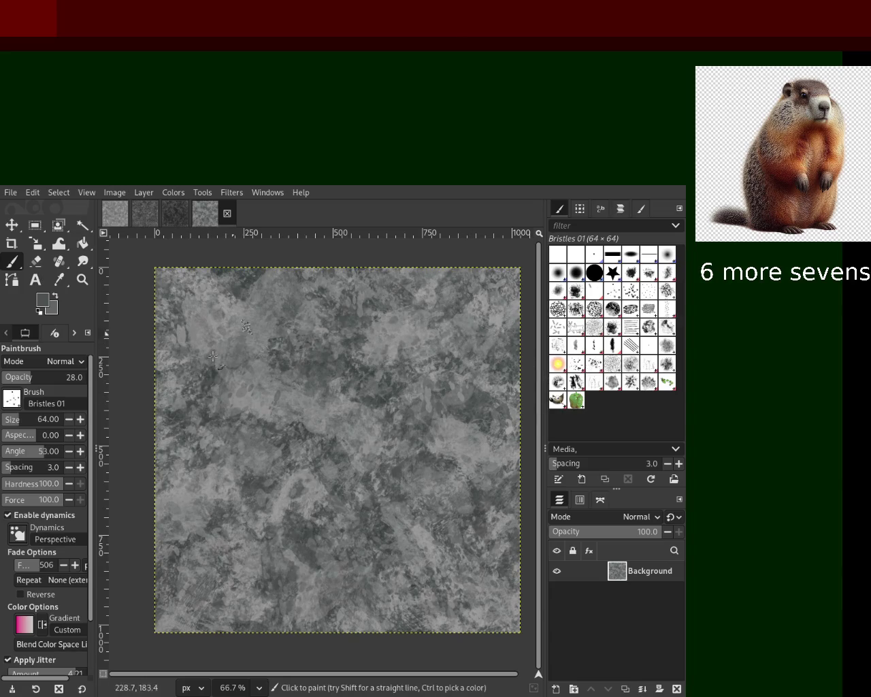
left_click(226, 310, "ctrl")
key("ctrl")
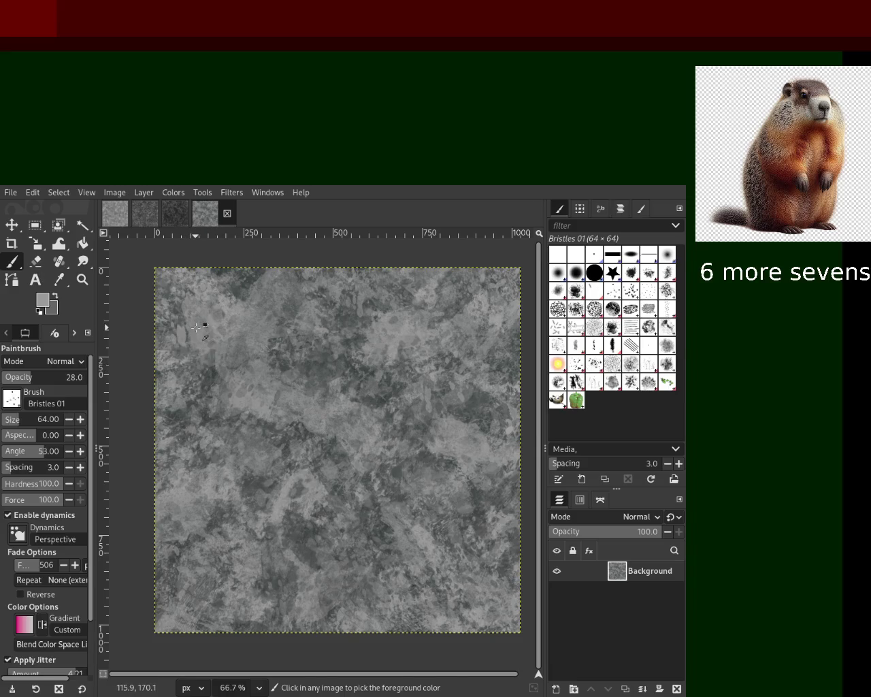
left_click(317, 505, "ctrl")
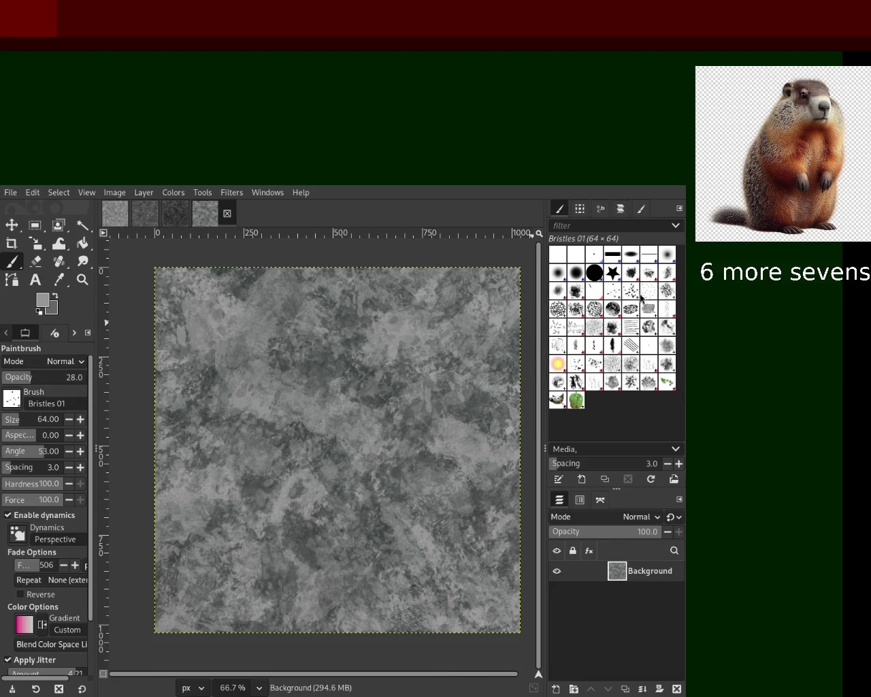
left_click(616, 288)
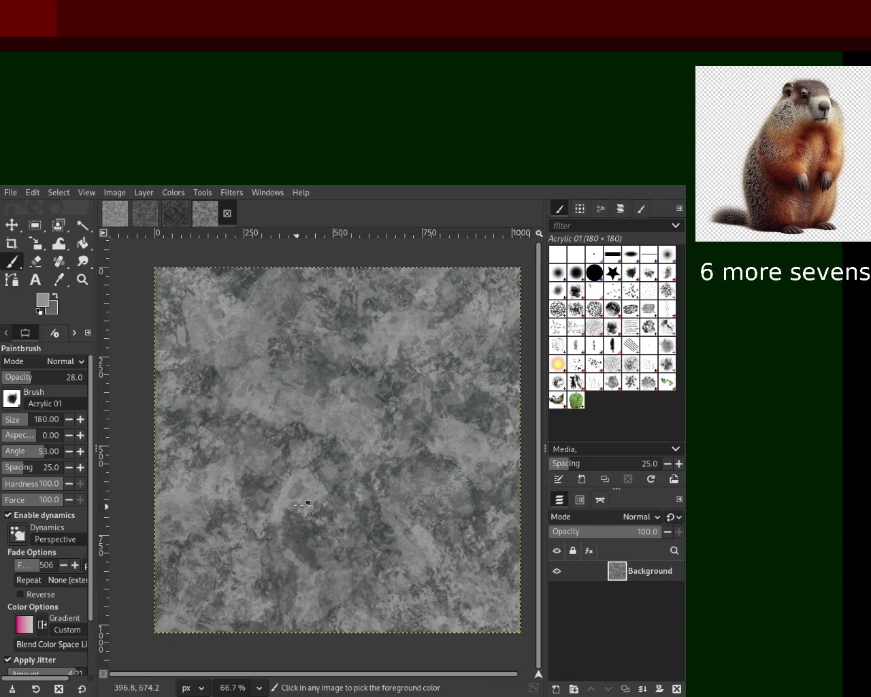
Scatter two runs of darker-grey Acrylic 01 dabs over the lower right, then sample a light grey
left_click(306, 551, "ctrl")
left_click_drag(275, 438, 443, 642)
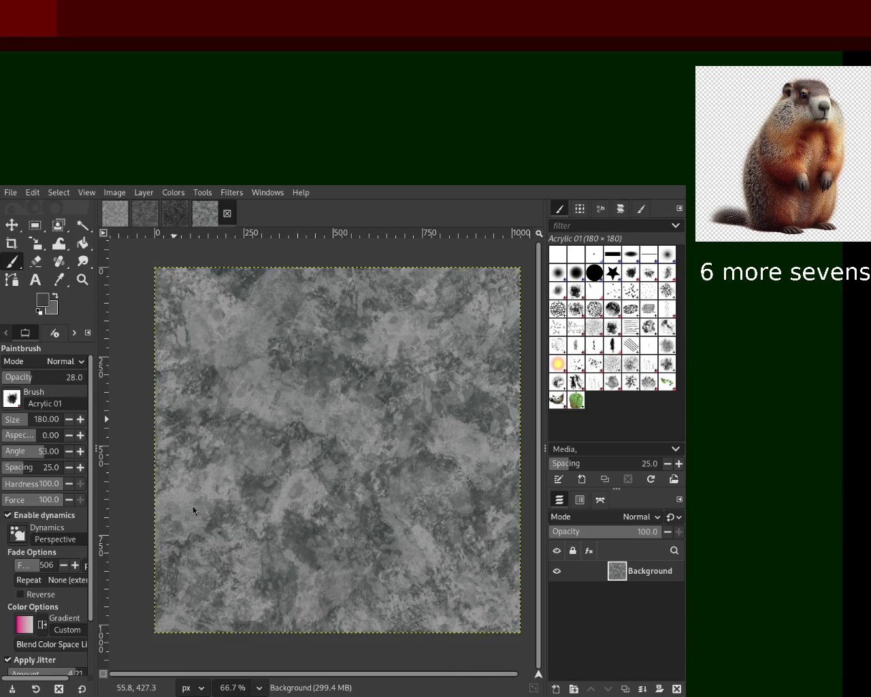
mouse_move(459, 365)
left_mouse_down()
mouse_move(503, 390)
mouse_move(347, 483)
mouse_move(318, 565)
mouse_move(253, 457)
mouse_move(449, 586)
mouse_move(440, 463)
mouse_move(413, 342)
mouse_move(422, 354)
mouse_move(466, 364)
mouse_move(219, 603)
mouse_move(249, 616)
mouse_move(206, 479)
mouse_move(329, 615)
left_mouse_up()
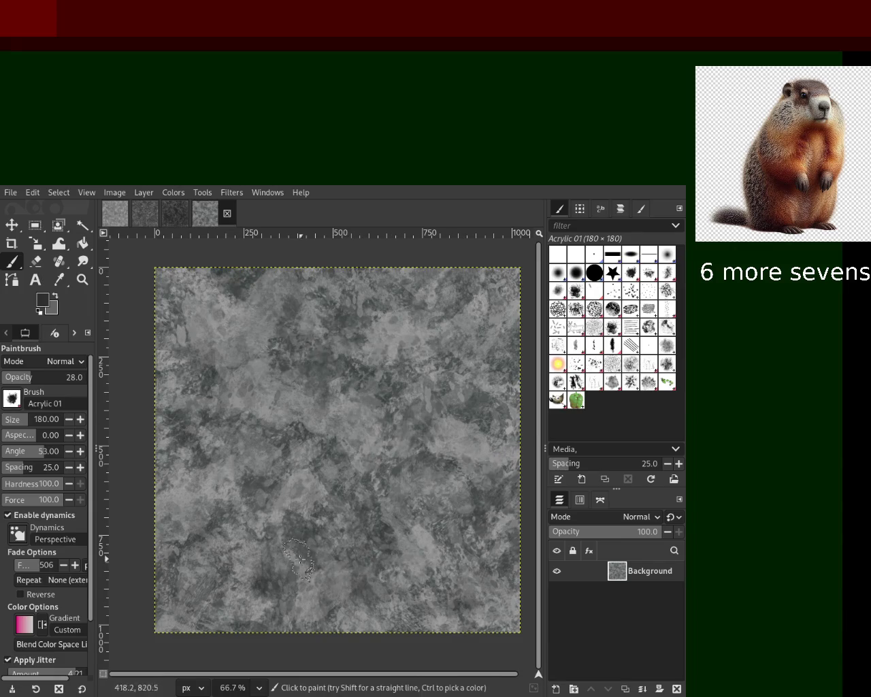
left_click(231, 497, "ctrl")
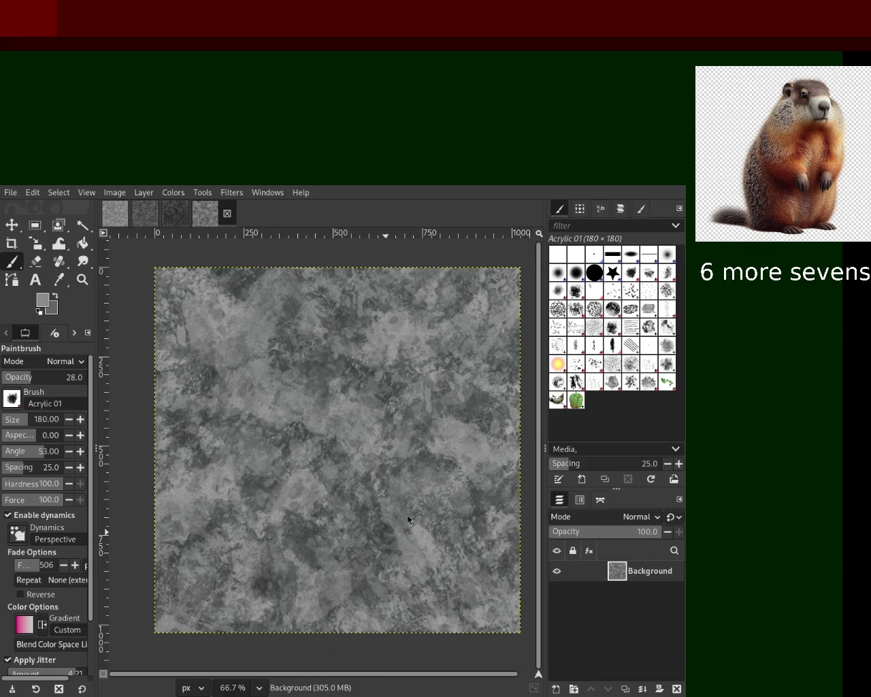
key("z")
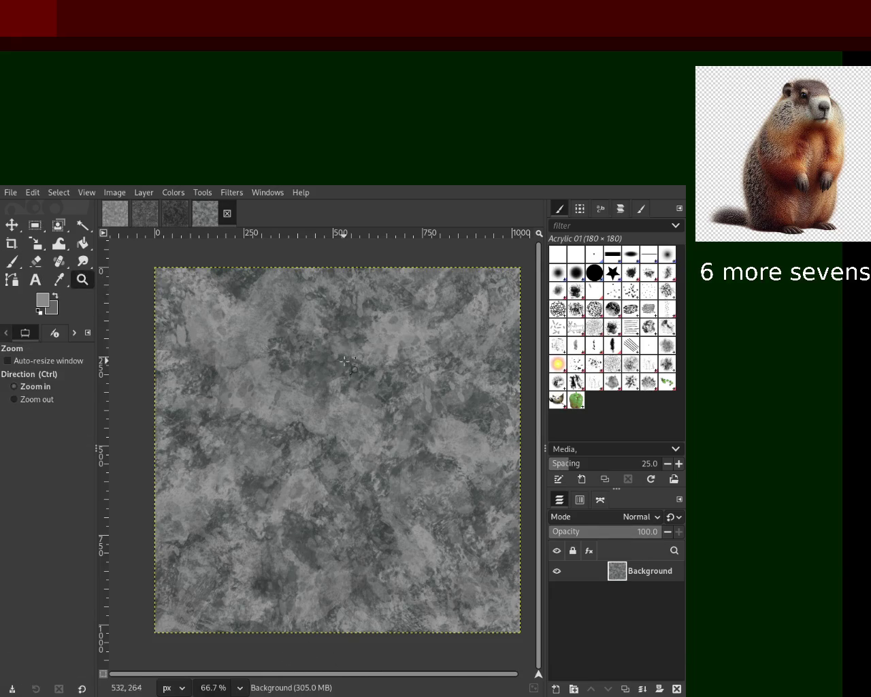
scroll(338, 407, "up", 2, "ctrl")
scroll(339, 407, "down", 4, "ctrl")
scroll(383, 363, "up", 2, "ctrl")
scroll(384, 362, "down", 2, "ctrl")
scroll(383, 363, "up", 1, "ctrl")
scroll(354, 388, "up", 1, "ctrl")
scroll(354, 388, "down", 1, "ctrl")
scroll(322, 415, "up", 1, "ctrl")
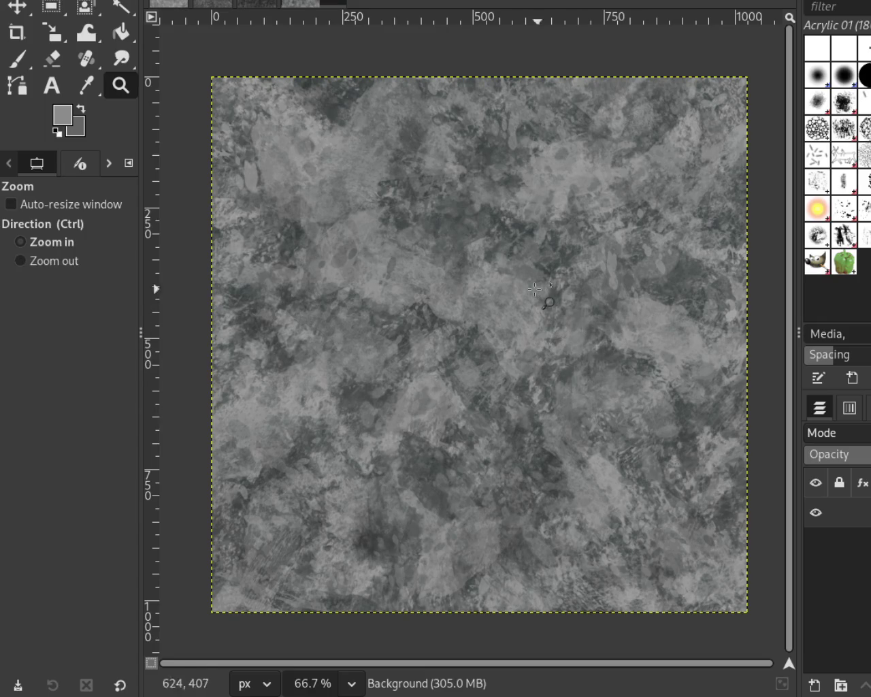
left_click(496, 305, "ctrl")
left_click(489, 215)
left_click(504, 304)
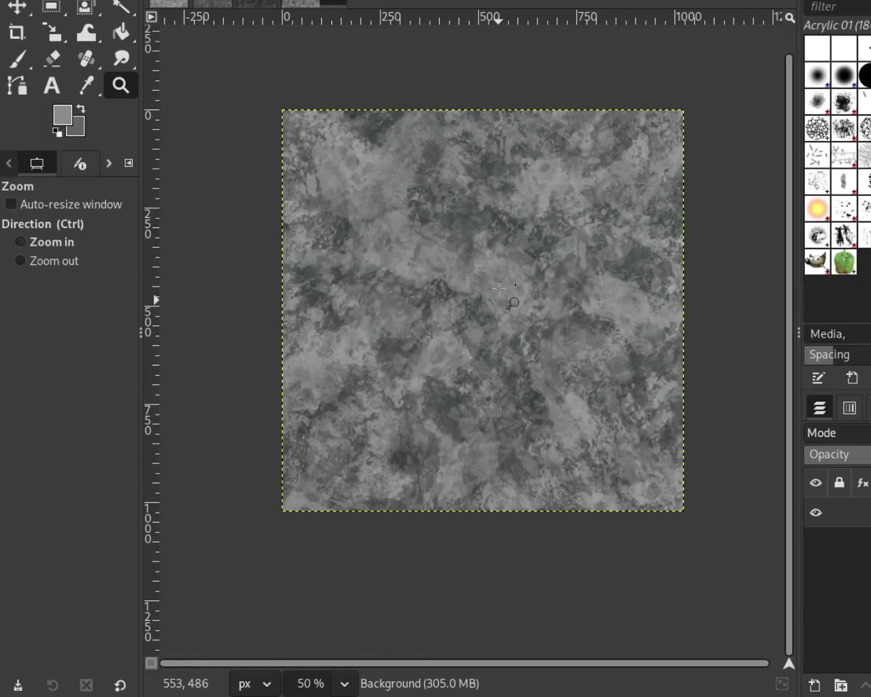
left_click(509, 301, "ctrl")
left_click(521, 402)
left_click(525, 432, "ctrl")
left_click(525, 433, "ctrl")
left_click(528, 422)
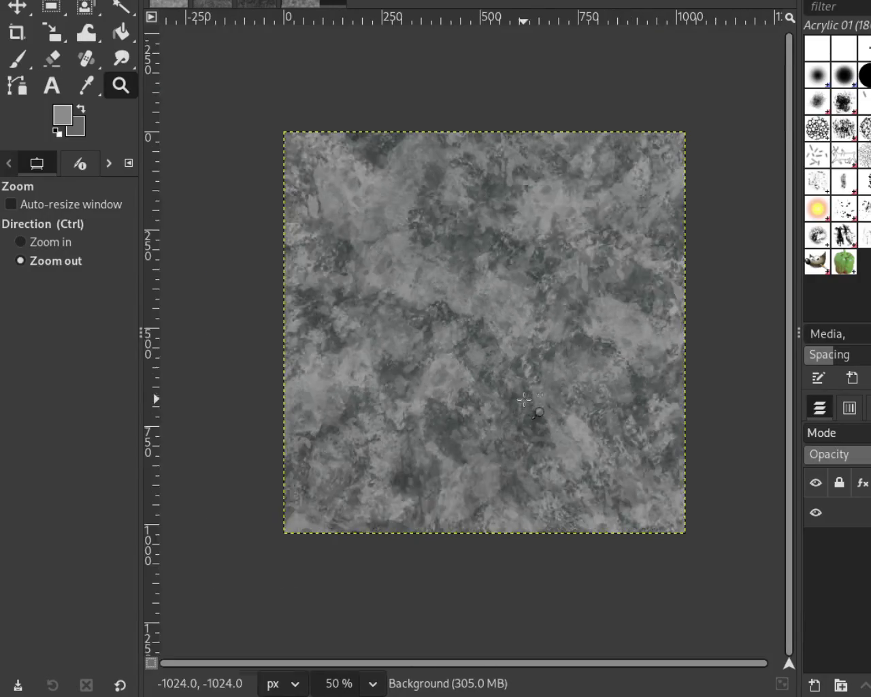
left_click(517, 371, "ctrl")
left_click(548, 358, "ctrl")
left_click(553, 354)
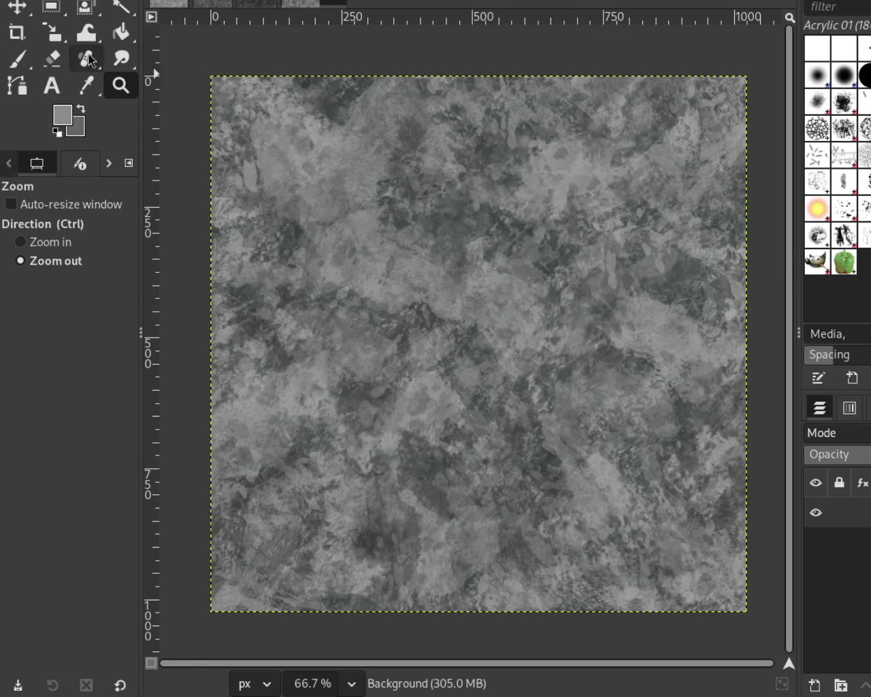
left_click(521, 233, "ctrl")
left_click(521, 233)
left_click(520, 234)
left_click(521, 234)
left_click(644, 273)
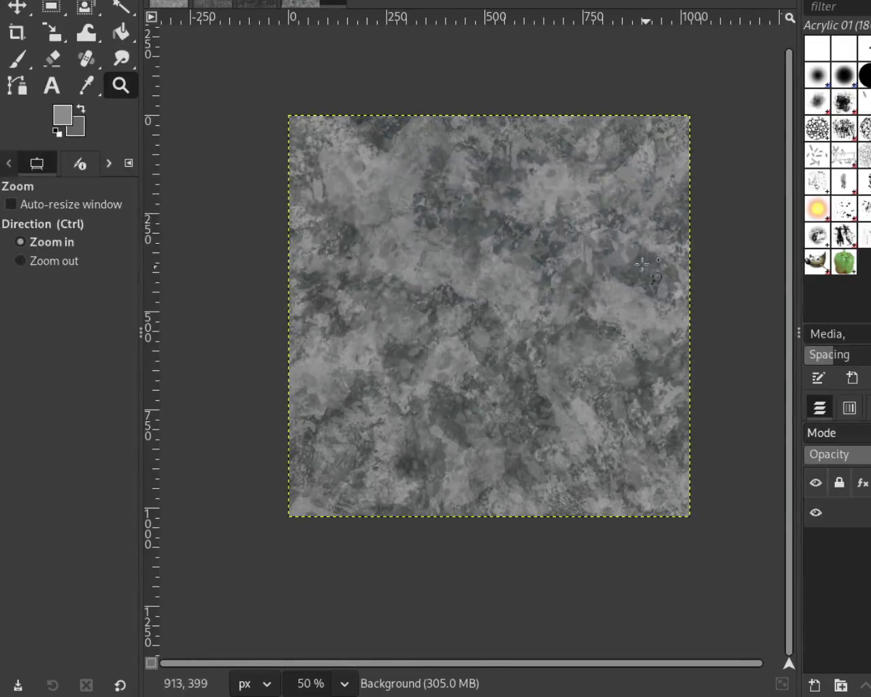
left_click(599, 269, "ctrl")
left_click(573, 268)
left_click(572, 268, "ctrl")
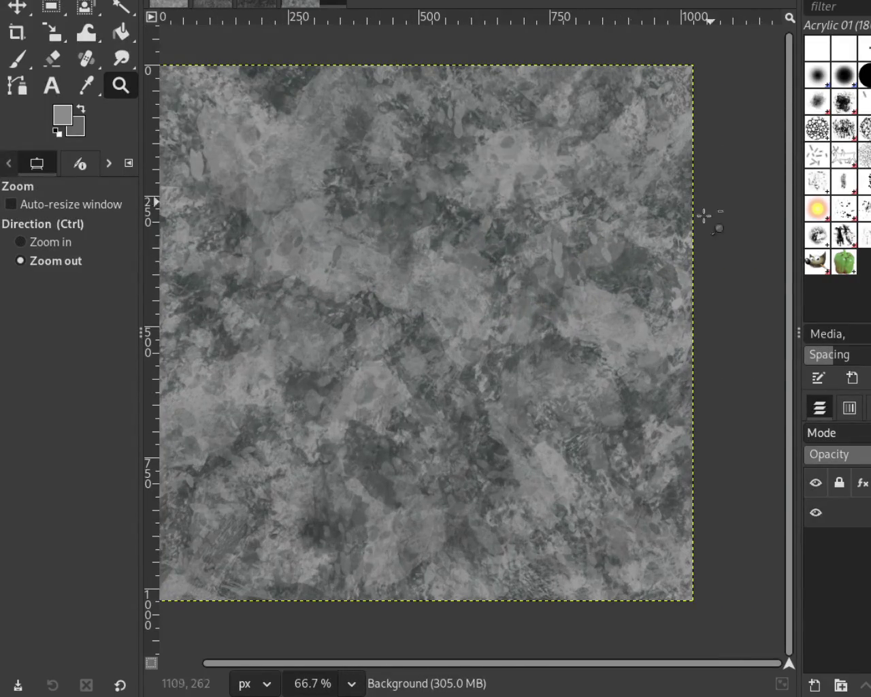
left_click(704, 213)
left_click(482, 273, "ctrl")
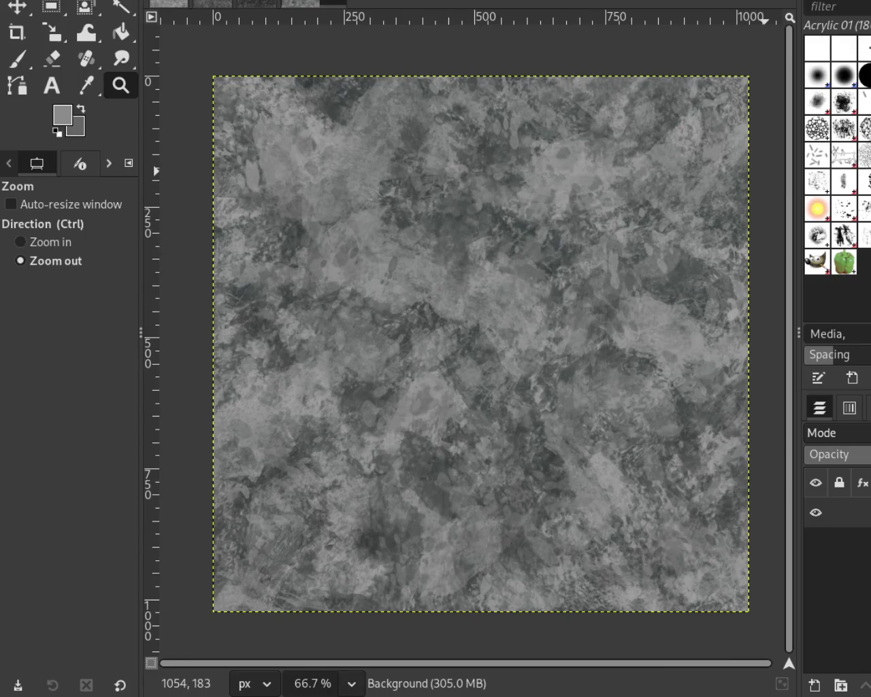
key("p")
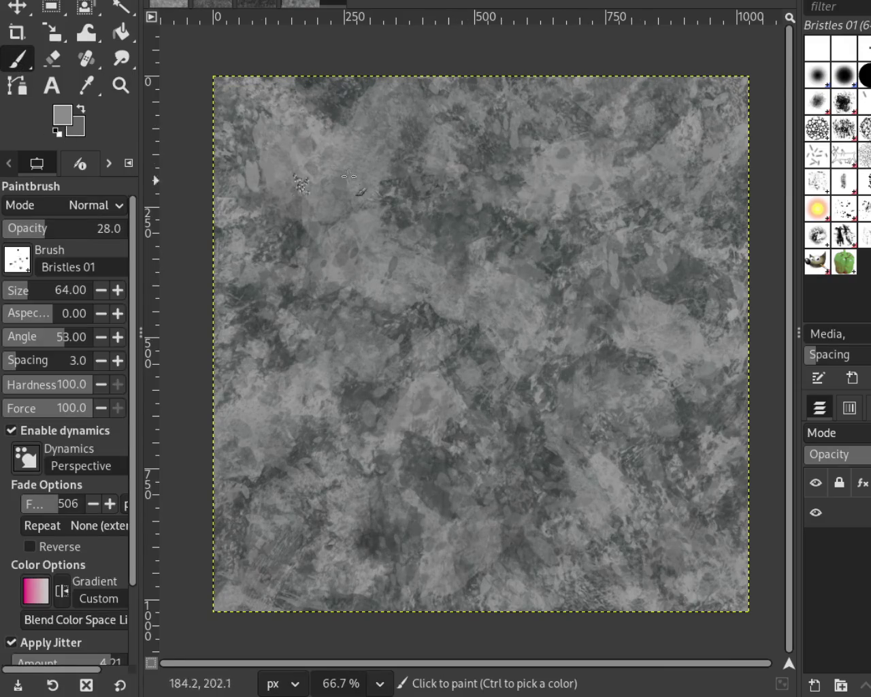
Sample a darker grey from the upper right for fine Bristles 01 marks
left_click(670, 125, "ctrl")
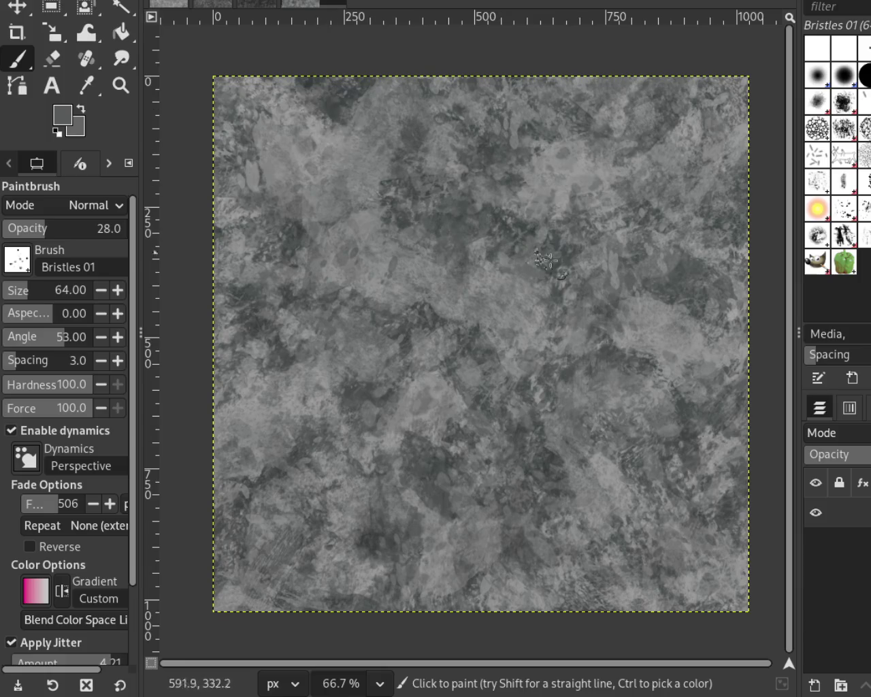
left_click(119, 88)
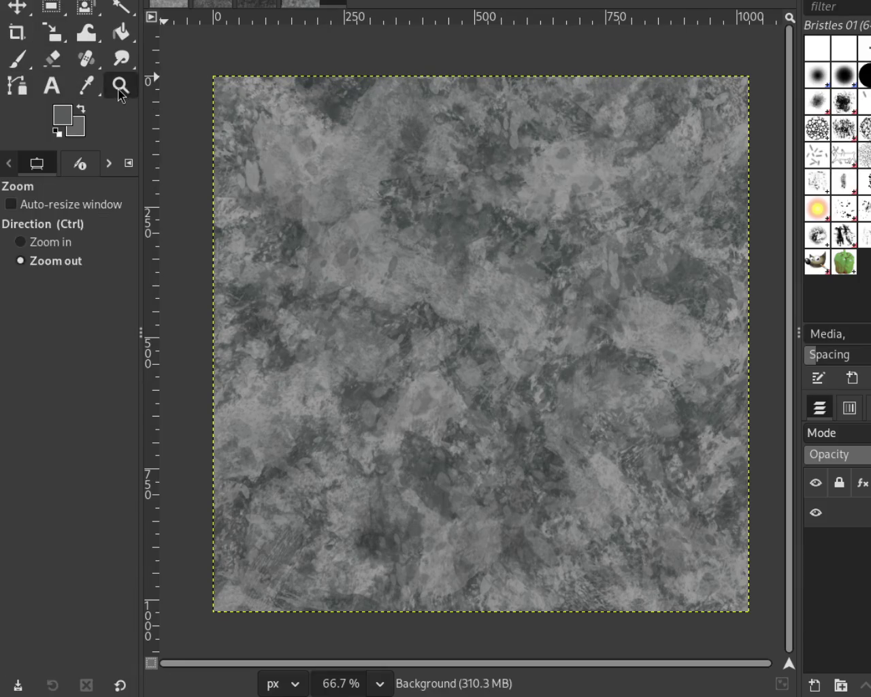
Zoom in and out repeatedly to inspect detail in the stone texture
left_click(307, 179)
left_click(407, 220)
left_click(486, 237, "ctrl")
left_click(505, 244, "ctrl")
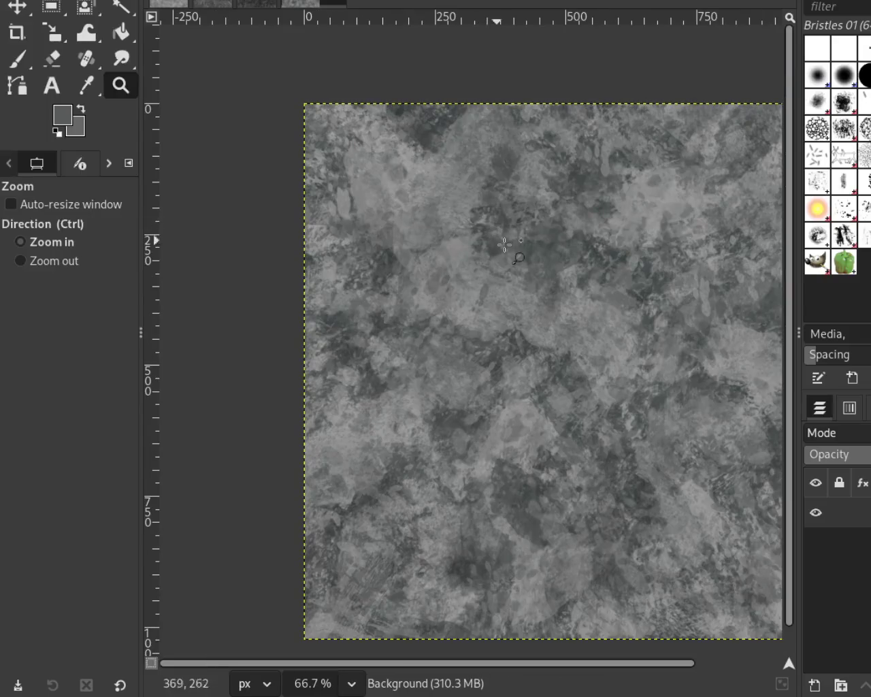
left_click(536, 225)
left_click(502, 207, "ctrl")
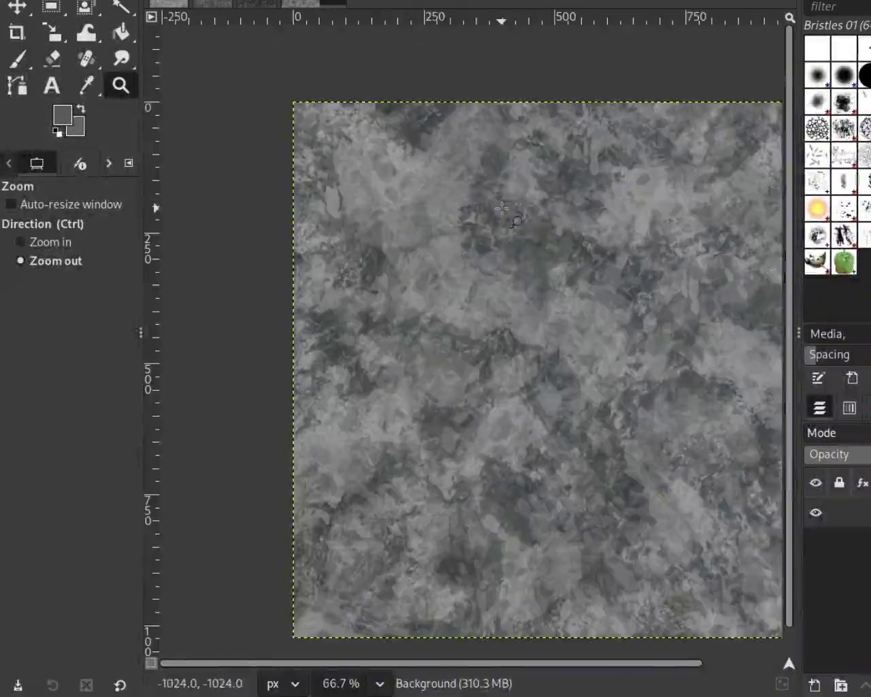
left_click(502, 208, "ctrl")
left_click(585, 257)
left_click(483, 225)
left_click(538, 252, "ctrl")
left_click(550, 262, "ctrl")
key("ctrl")
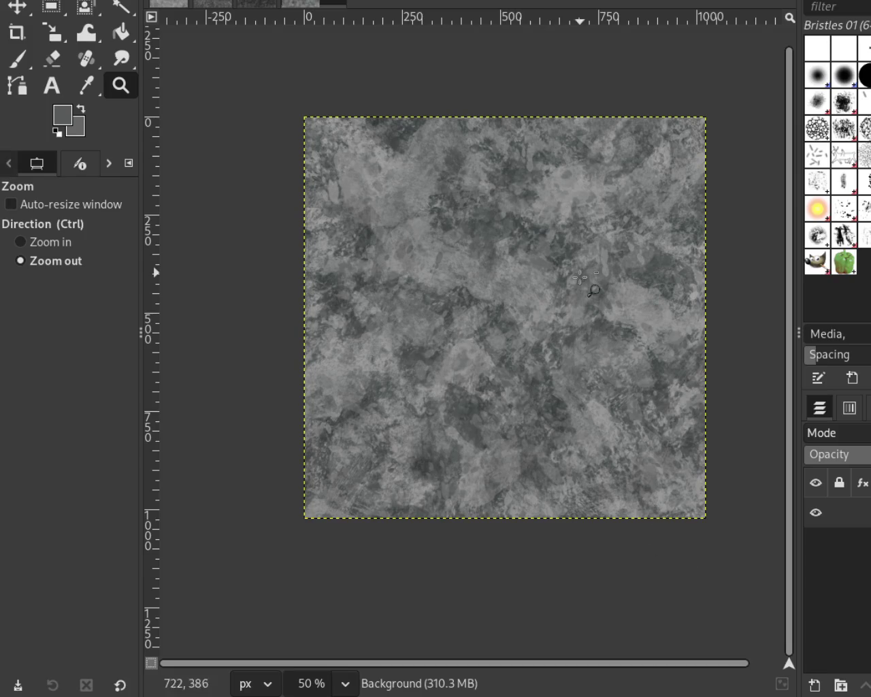
Zoom out to review the whole texture, then zoom in on its upper-left
left_click(479, 348, "ctrl")
left_click(478, 348, "ctrl")
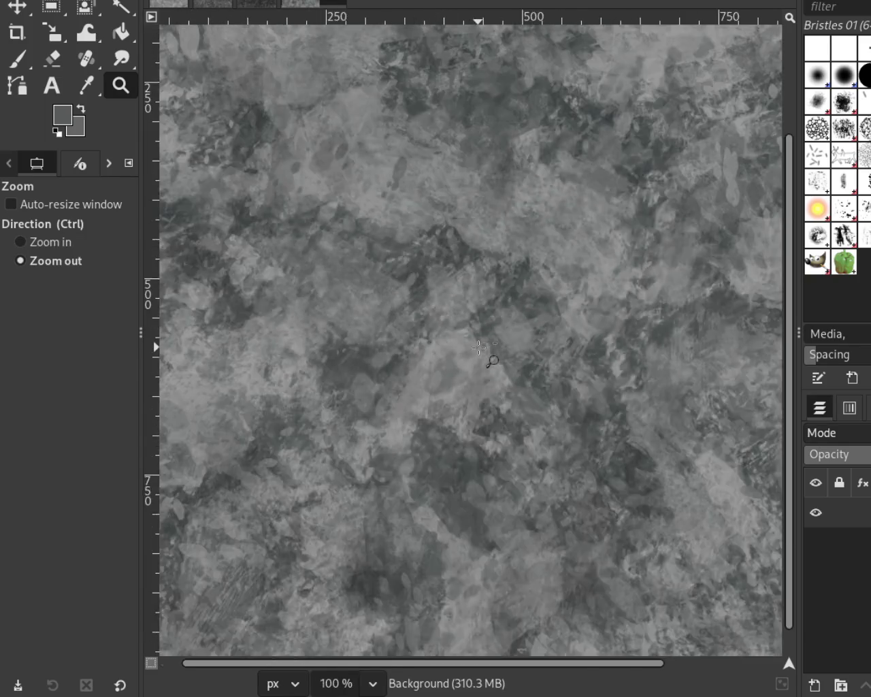
left_click(479, 348, "ctrl")
left_click(517, 333, "ctrl")
left_click(517, 334, "ctrl")
left_click(559, 320)
double_click(560, 320)
left_click(538, 325, "ctrl")
left_click(531, 326, "ctrl")
double_click(518, 329)
left_click(512, 330, "ctrl")
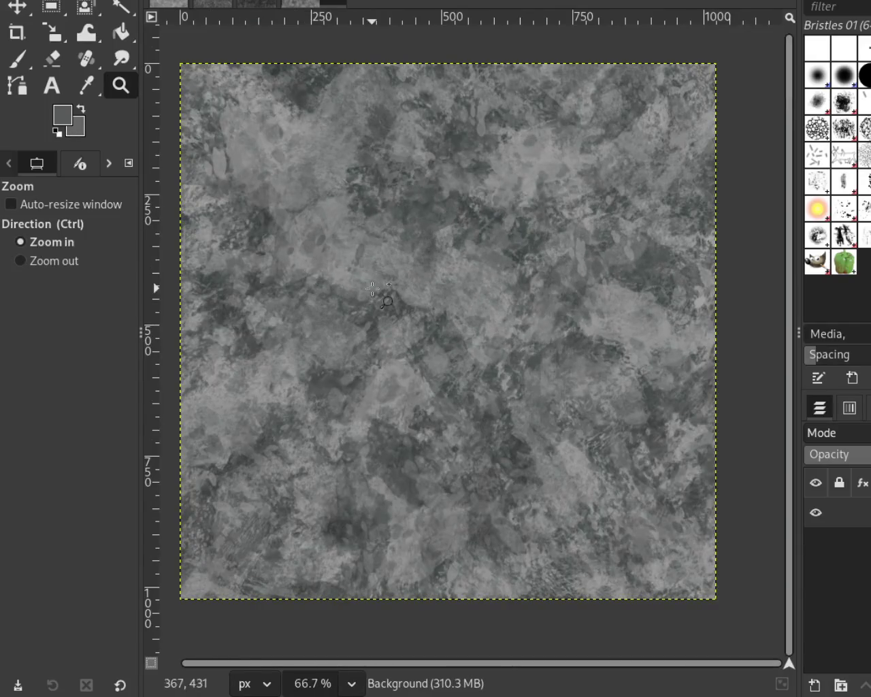
left_click(375, 292, "ctrl")
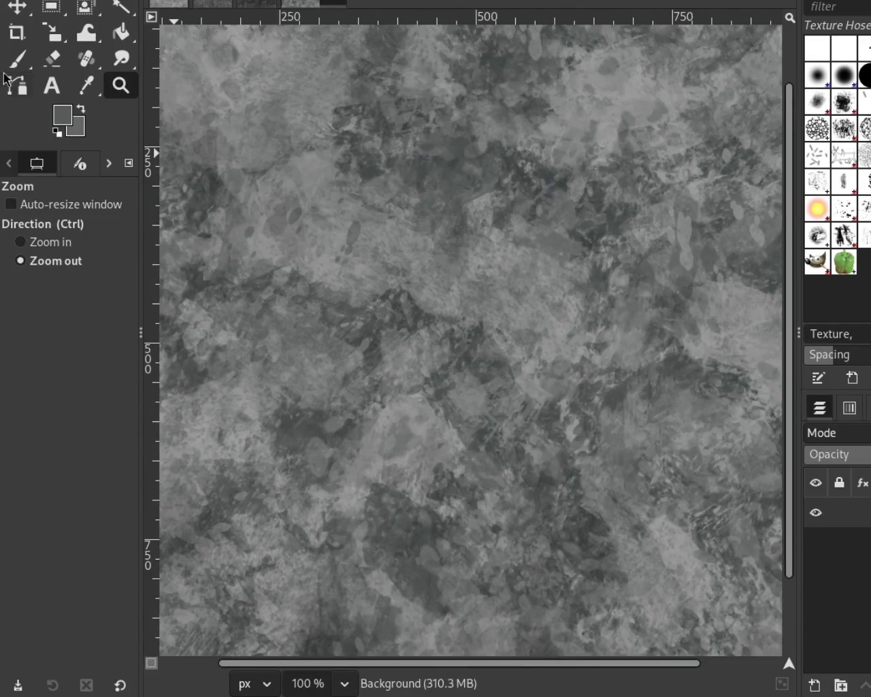
Sample two greys and stamp Texture Hose 03 dabs at 54 opacity over the lower right
key("p")
left_click(519, 166, "ctrl")
left_click(299, 167, "ctrl")
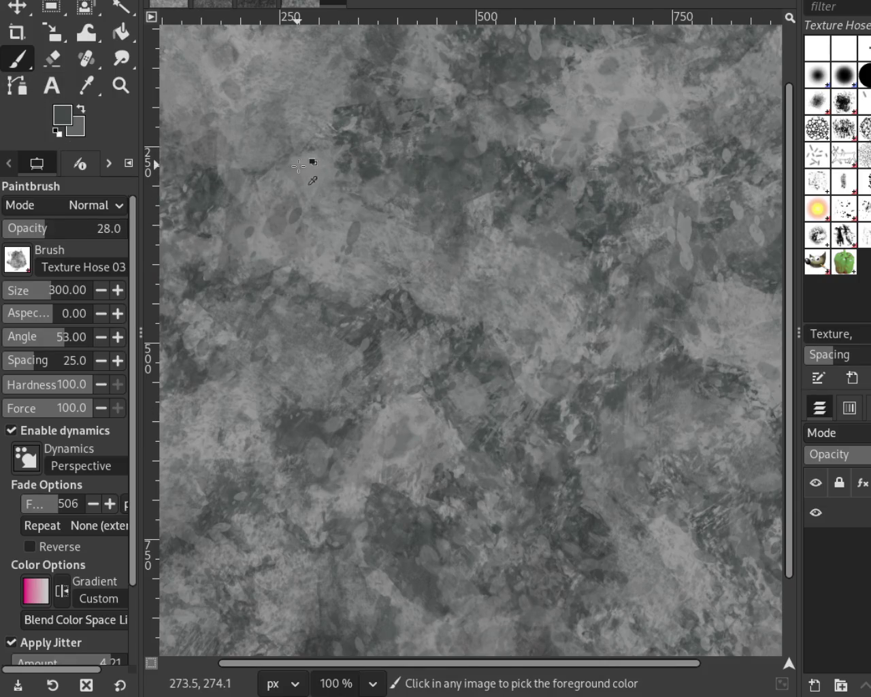
left_click_drag(505, 240, 671, 293)
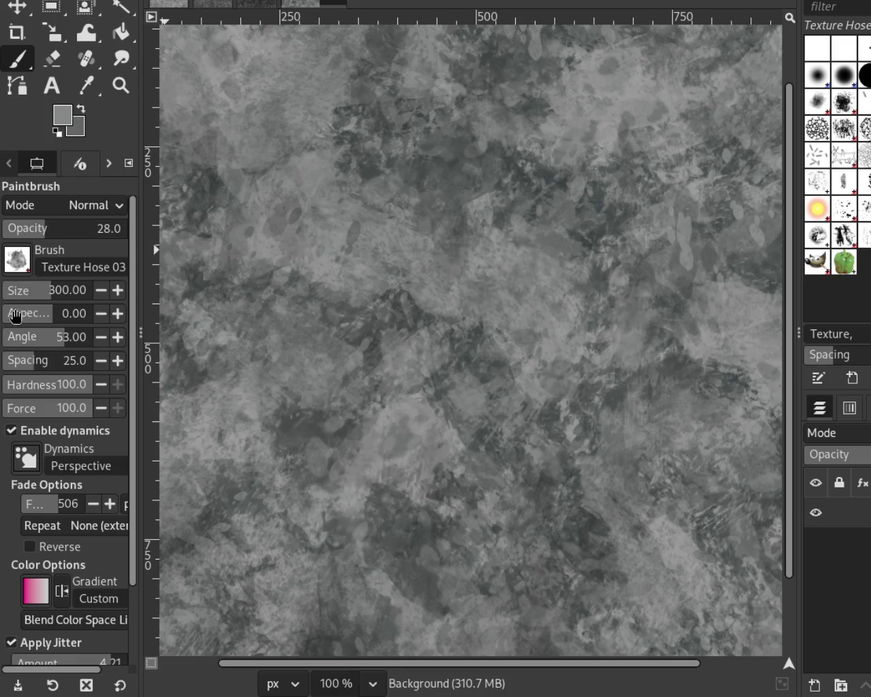
left_click_drag(56, 232, 70, 230)
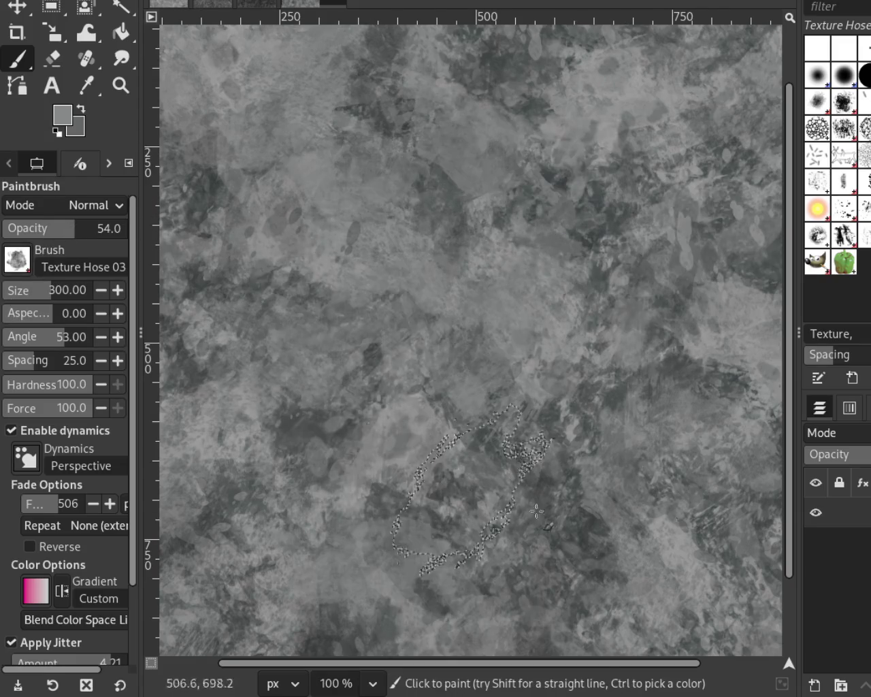
left_click_drag(556, 389, 651, 552)
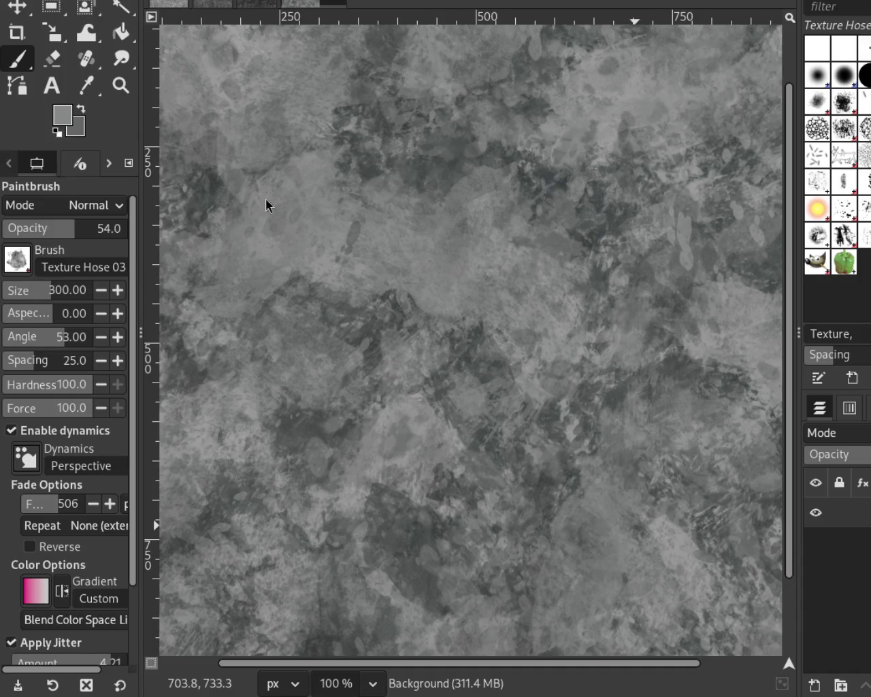
Reframe the view and try a Texture Hose 03 stroke on the right, then undo it
key("z")
left_click(545, 228, "ctrl")
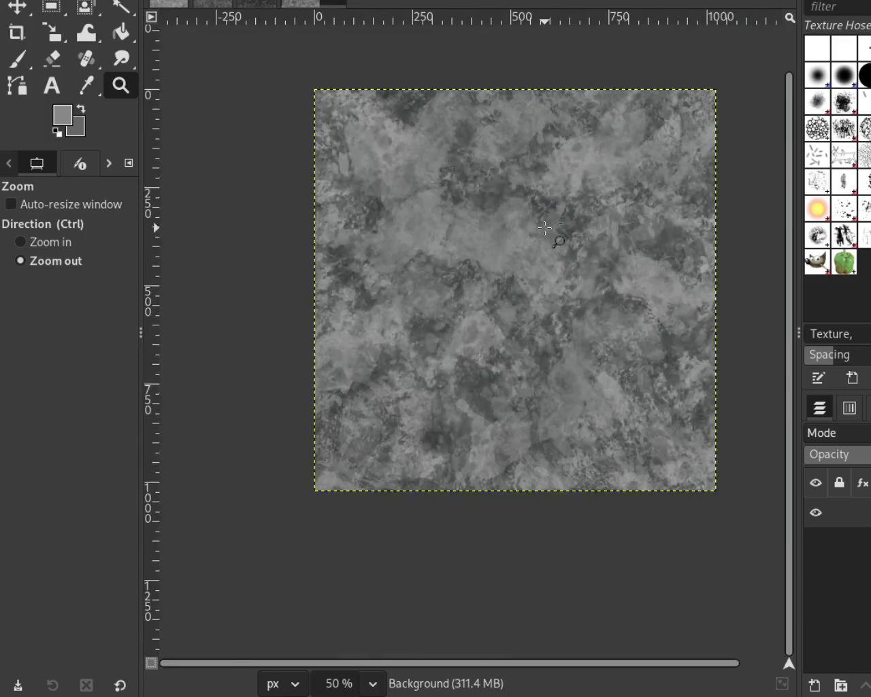
left_click(542, 256)
key("p")
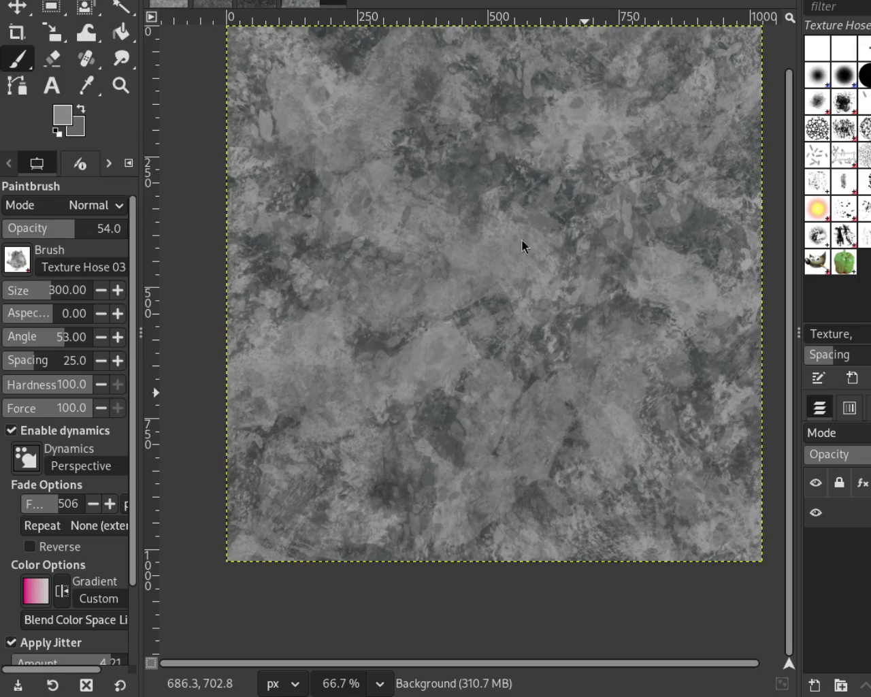
mouse_move(544, 422)
left_mouse_down()
mouse_move(605, 320)
mouse_move(607, 490)
mouse_move(474, 357)
mouse_move(574, 478)
left_mouse_up()
key("ctrl+z")
key("ctrl+z")
Repaint a sampled-grey patch on the lower middle, pick a lighter grey, and select Splats 01
key("ctrl+z")
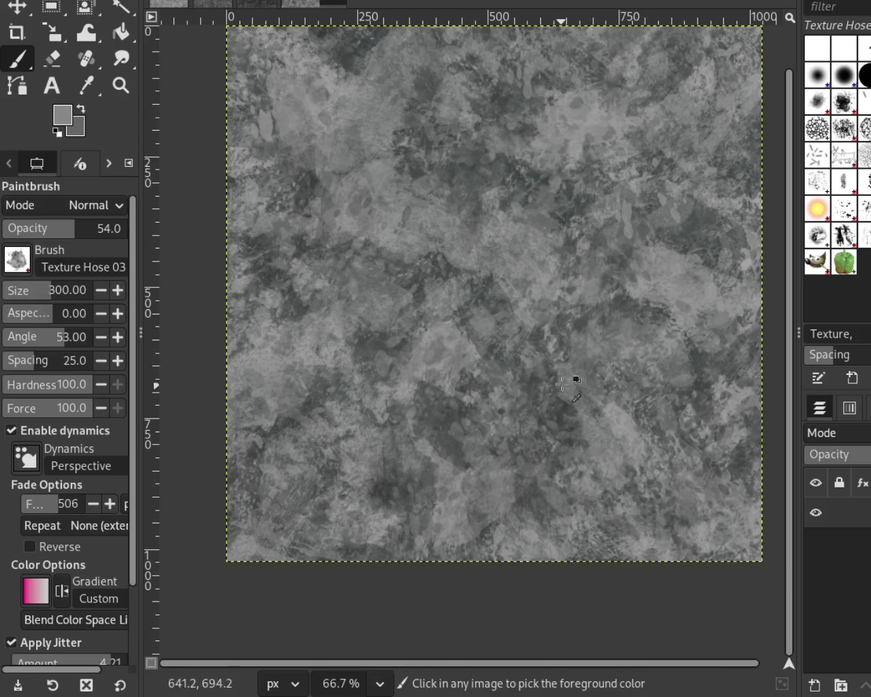
left_click(549, 344, "ctrl")
left_click_drag(552, 347, 519, 401)
key("ctrl+z")
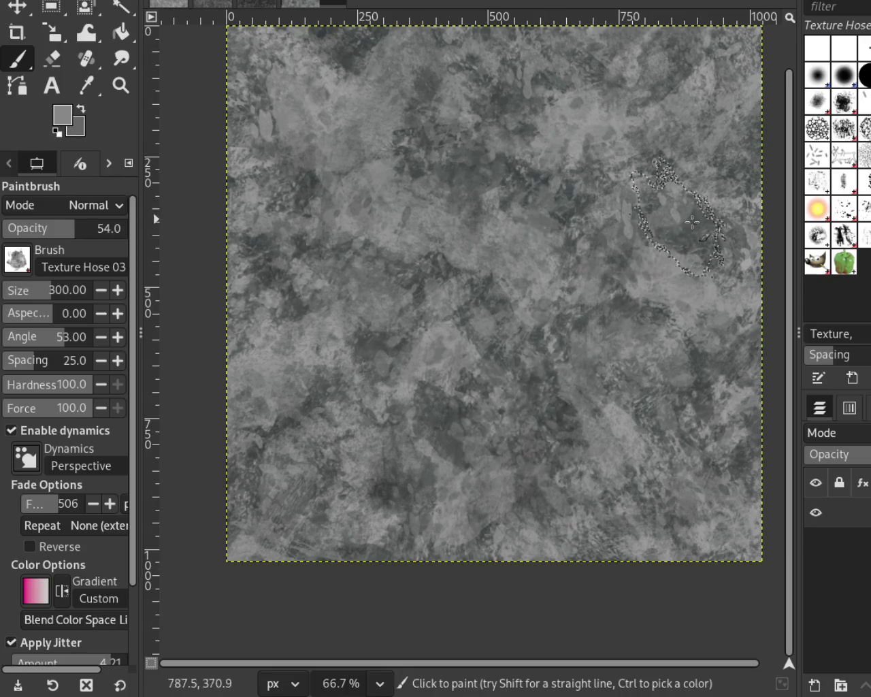
left_click_drag(785, 238, 790, 187)
left_click(472, 166, "ctrl")
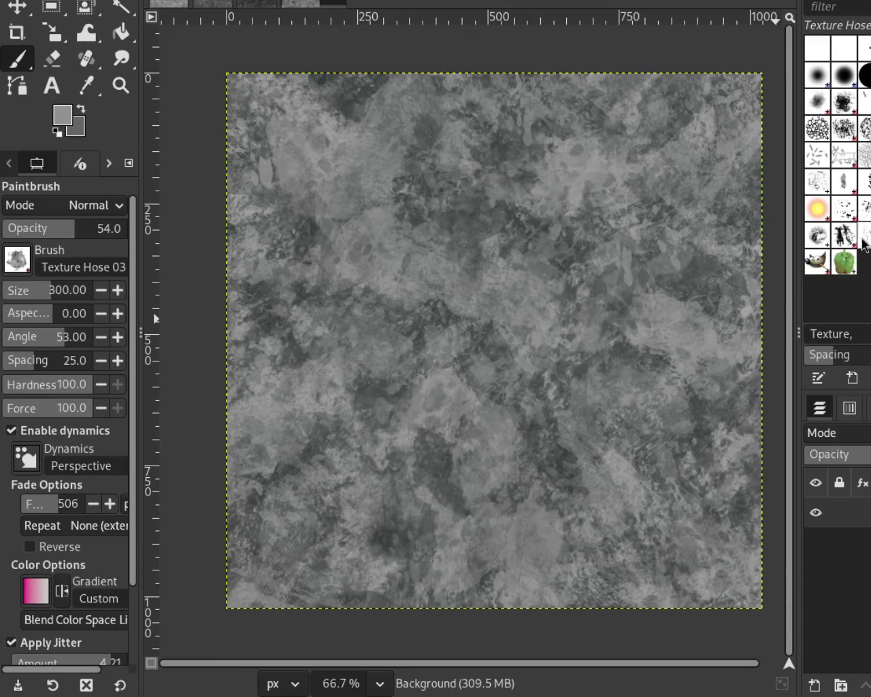
left_click(845, 209)
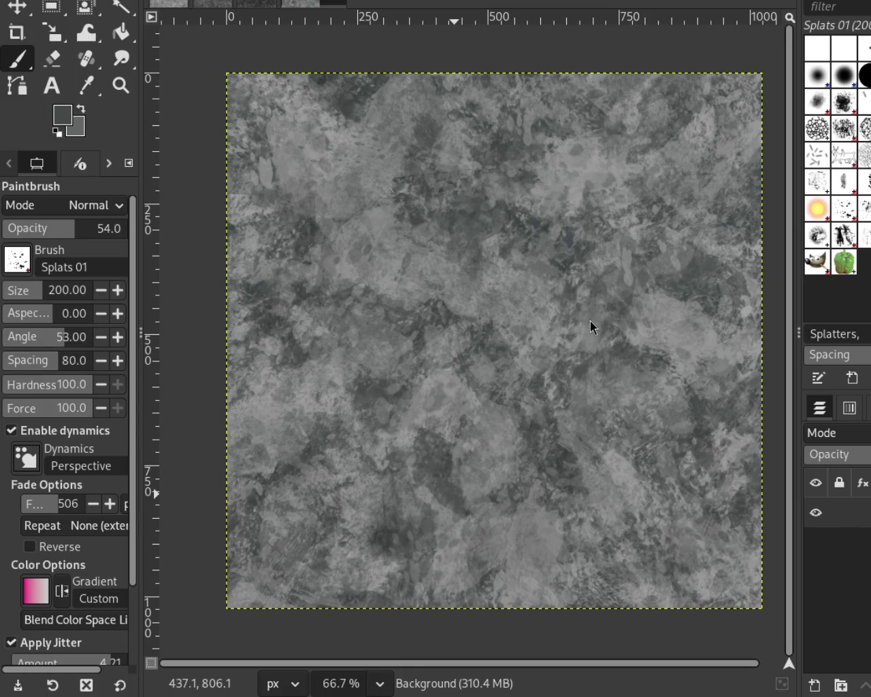
Sample two lighter greys from the stone for Splats 01 splatter specks
key("ctrl")
left_click(571, 201, "ctrl")
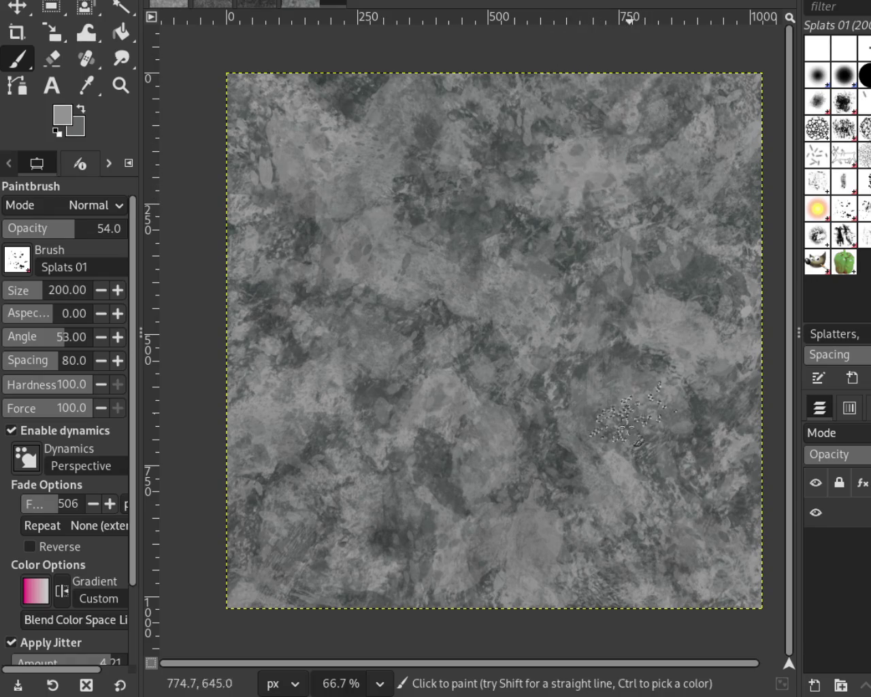
key("ctrl")
left_click(633, 476, "ctrl")
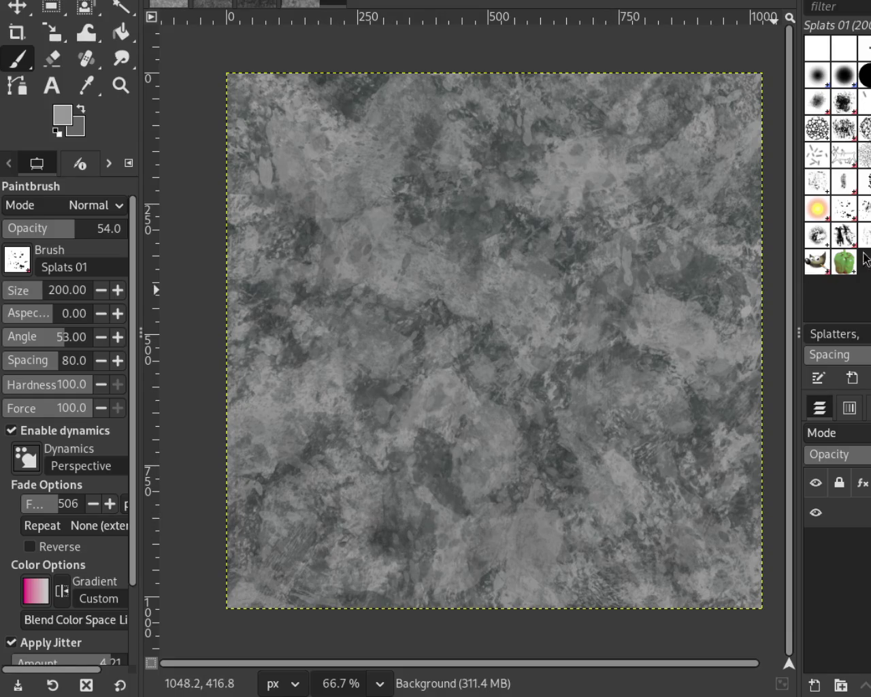
Add Animated Confetti specks at size 82 in a dark grey, then reselect Texture Hose 03
left_click(866, 116)
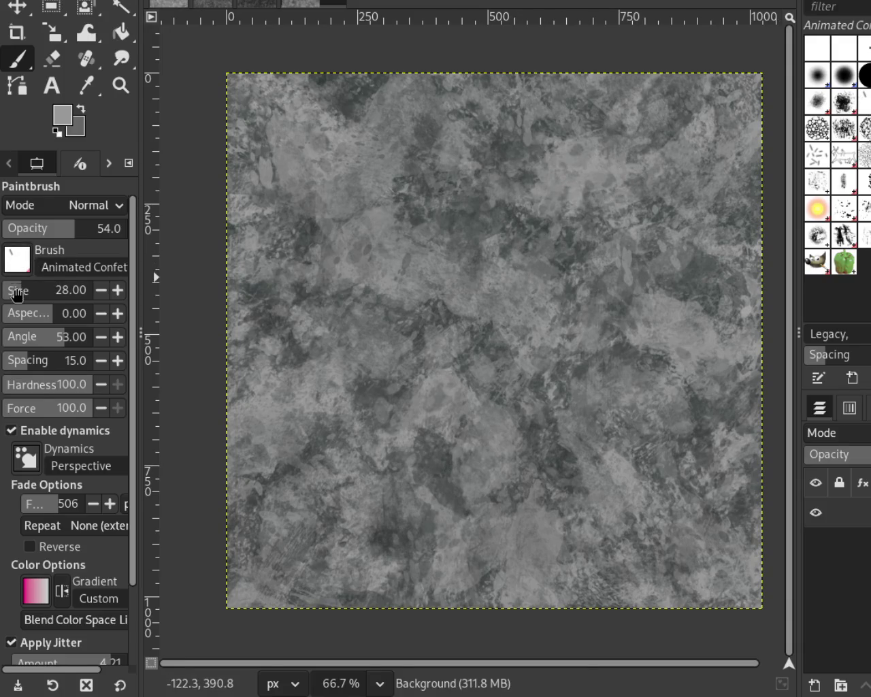
left_click_drag(17, 294, 28, 293)
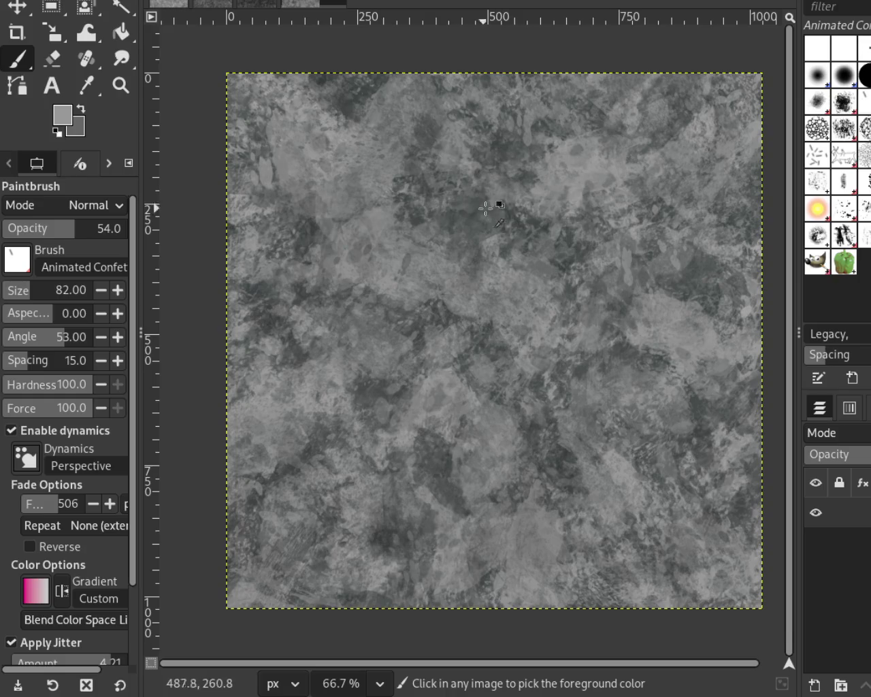
left_click(518, 221, "ctrl")
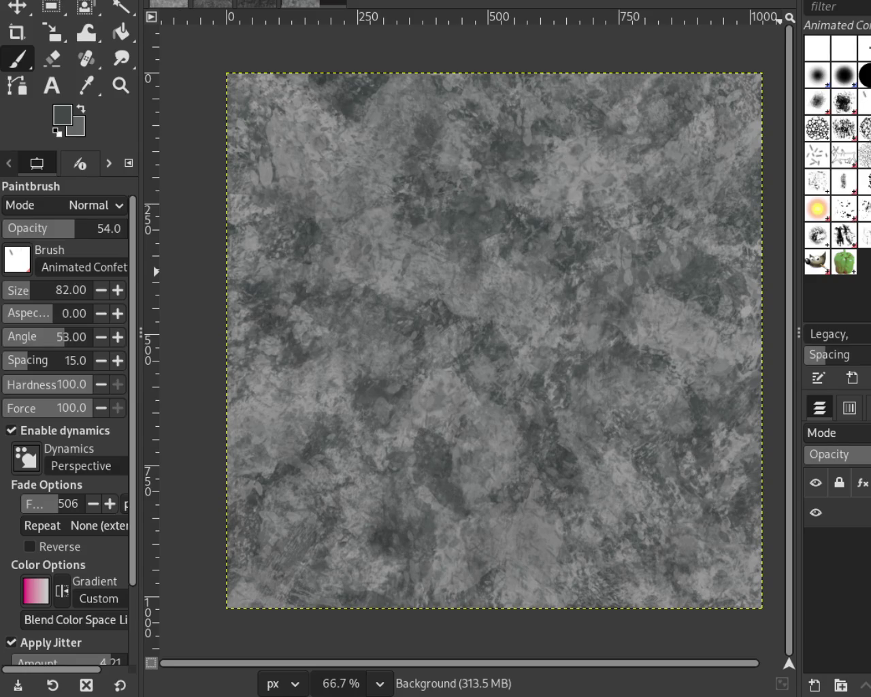
left_click(818, 102)
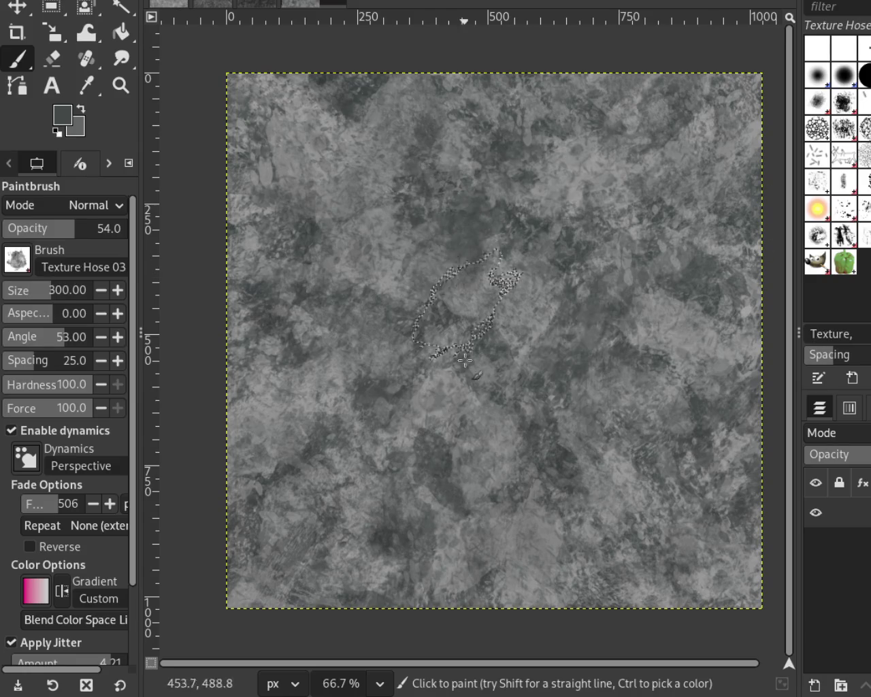
Paint lighter Texture Hose 03 strokes across the centre, sampling several dark and light greys
left_click(400, 281, "ctrl")
mouse_move(396, 281)
left_mouse_down()
mouse_move(557, 356)
mouse_move(515, 493)
mouse_move(495, 221)
mouse_move(642, 389)
mouse_move(458, 156)
mouse_move(564, 467)
mouse_move(317, 408)
mouse_move(608, 405)
mouse_move(523, 520)
mouse_move(606, 403)
mouse_move(488, 520)
left_mouse_up()
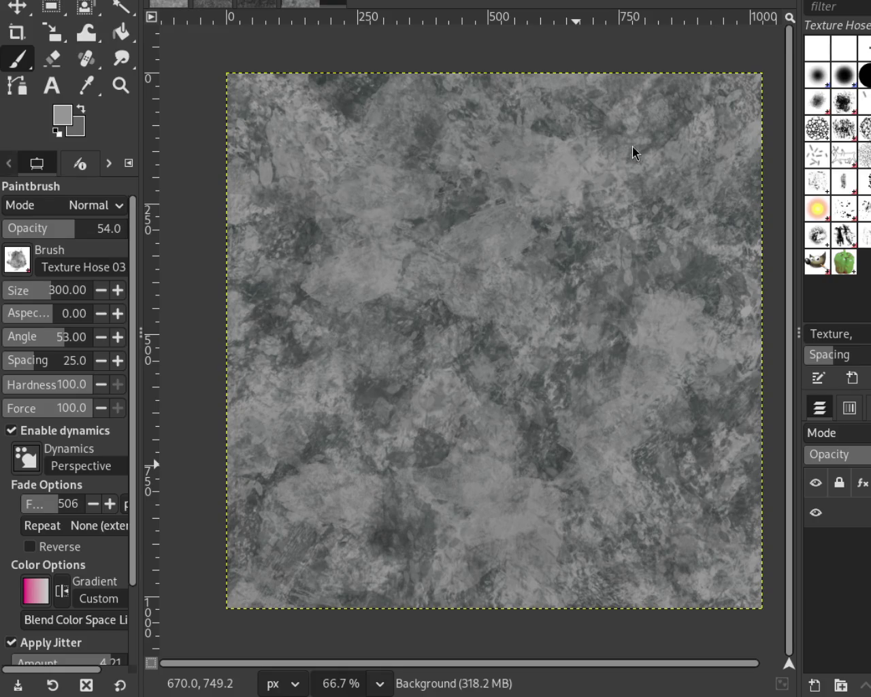
key("ctrl")
left_click(351, 108, "ctrl")
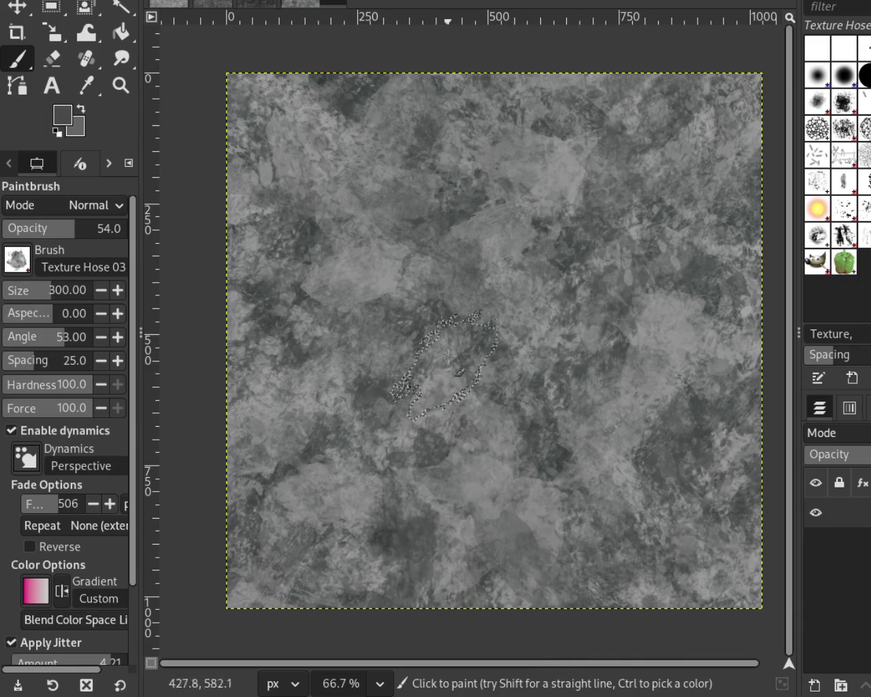
left_click(284, 341, "ctrl")
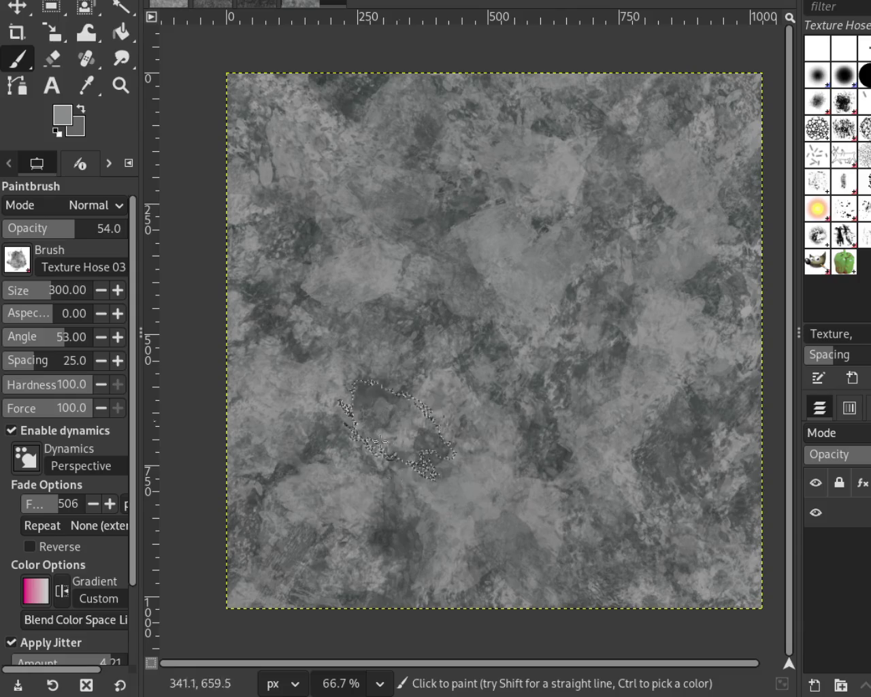
left_click(445, 455, "ctrl")
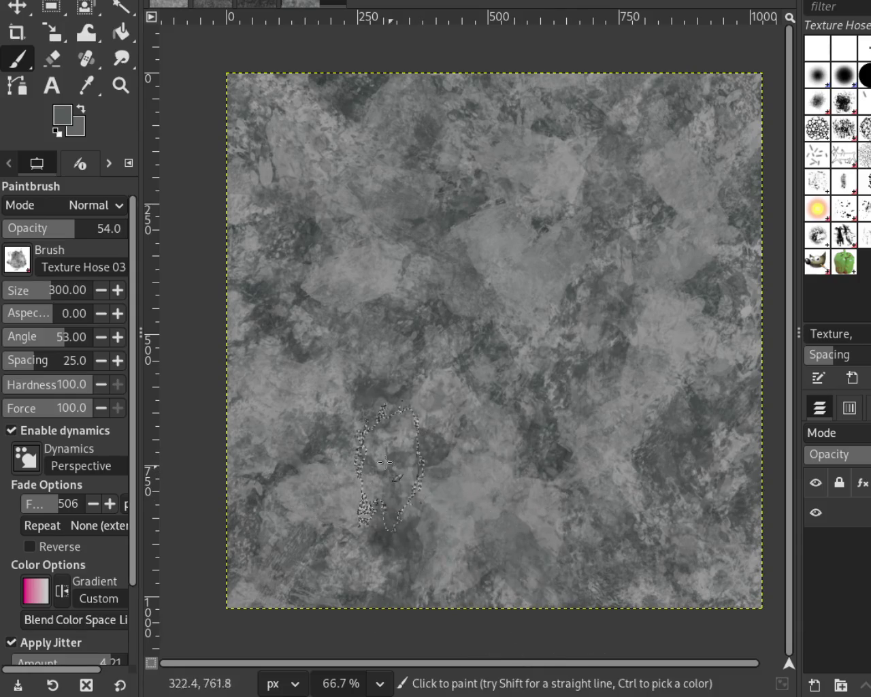
Dab and soften the upper-left patches with lighter texture, then sample two darker greys
left_click(286, 178)
left_click(393, 278, "ctrl")
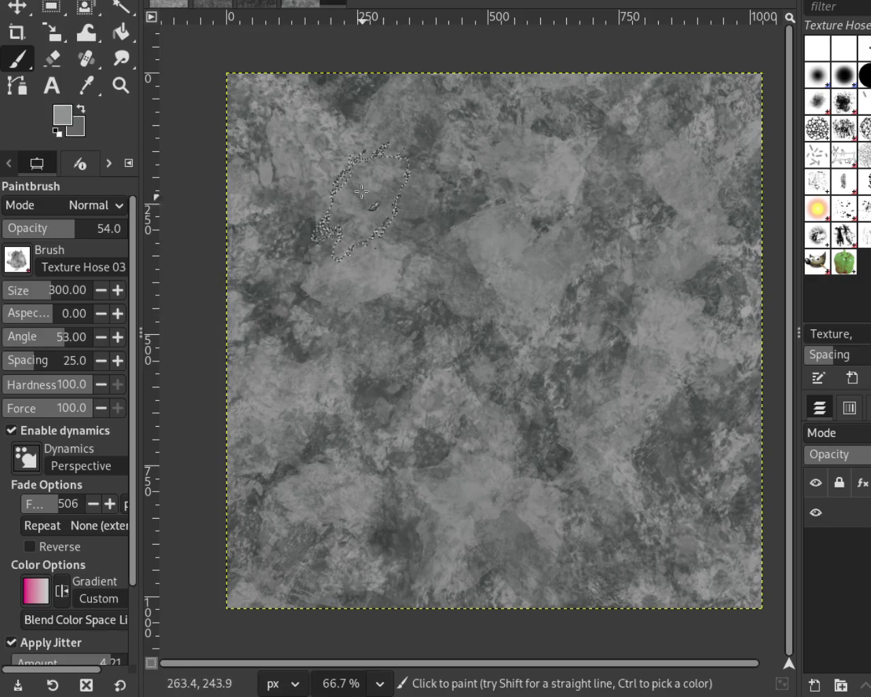
left_click_drag(362, 180, 418, 318)
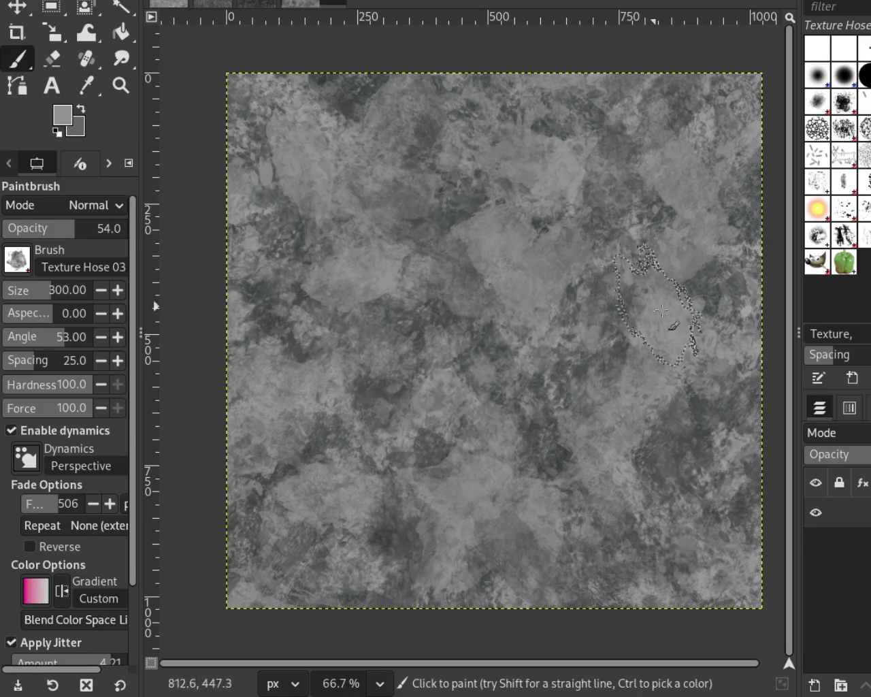
left_click(561, 463, "ctrl")
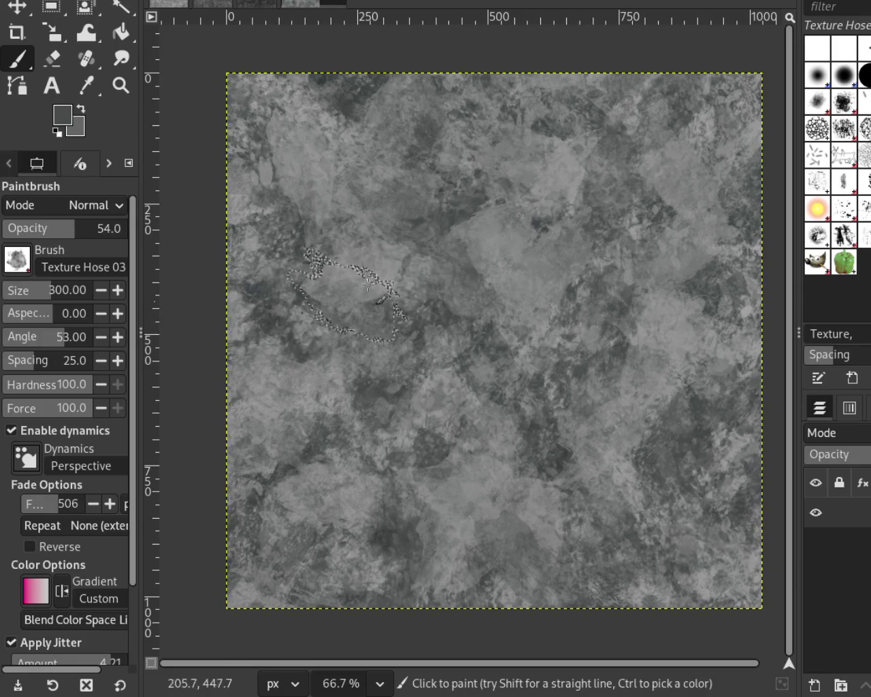
left_click(540, 225, "ctrl")
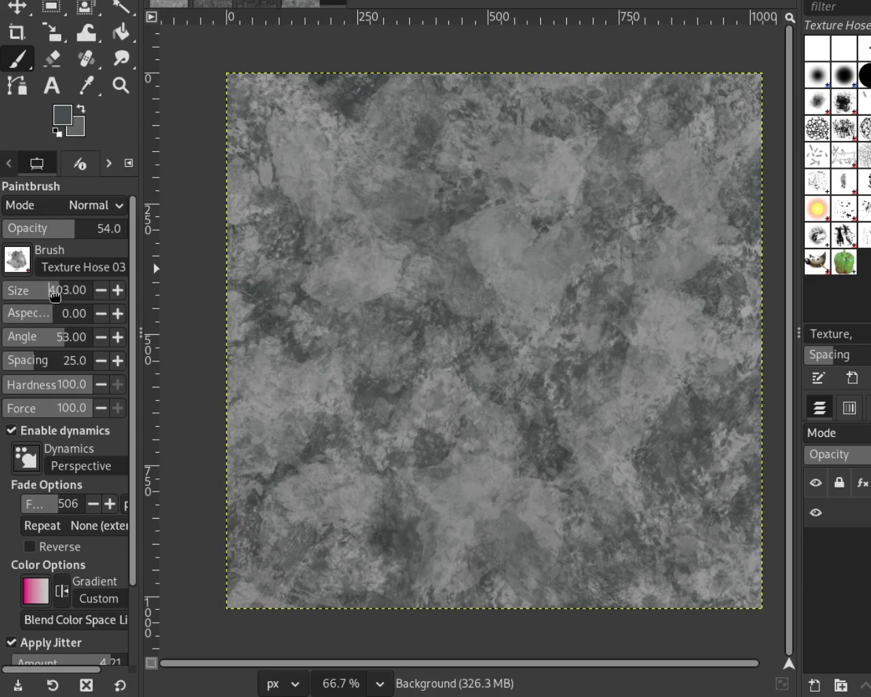
Enlarge the Texture Hose brush to 517, try a dark stroke right of centre, and undo unwanted strokes
left_click_drag(55, 294, 65, 292)
mouse_move(513, 352)
left_mouse_down()
mouse_move(511, 555)
mouse_move(659, 569)
mouse_move(383, 306)
mouse_move(512, 680)
left_mouse_up()
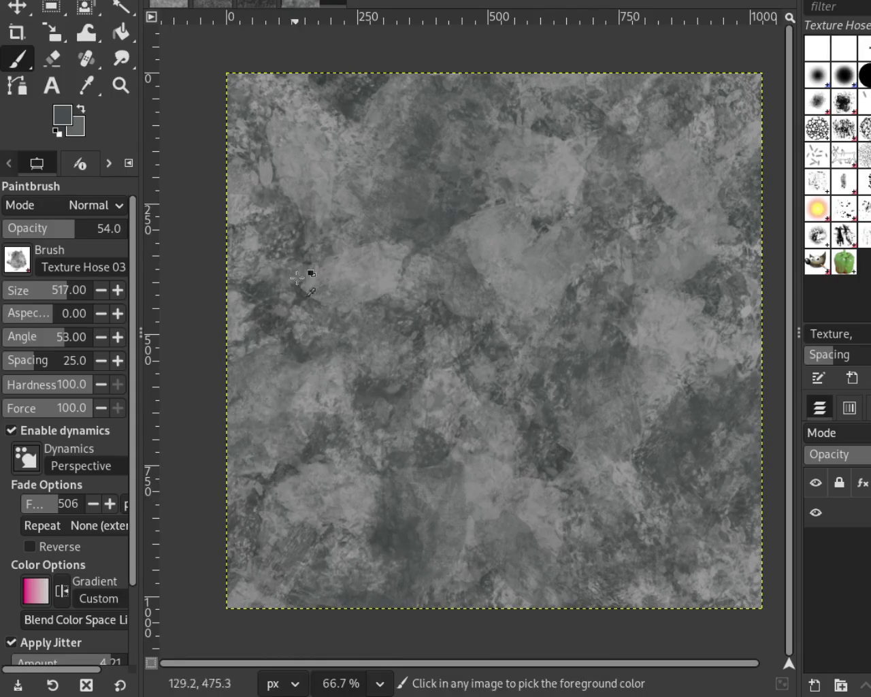
key("ctrl+z")
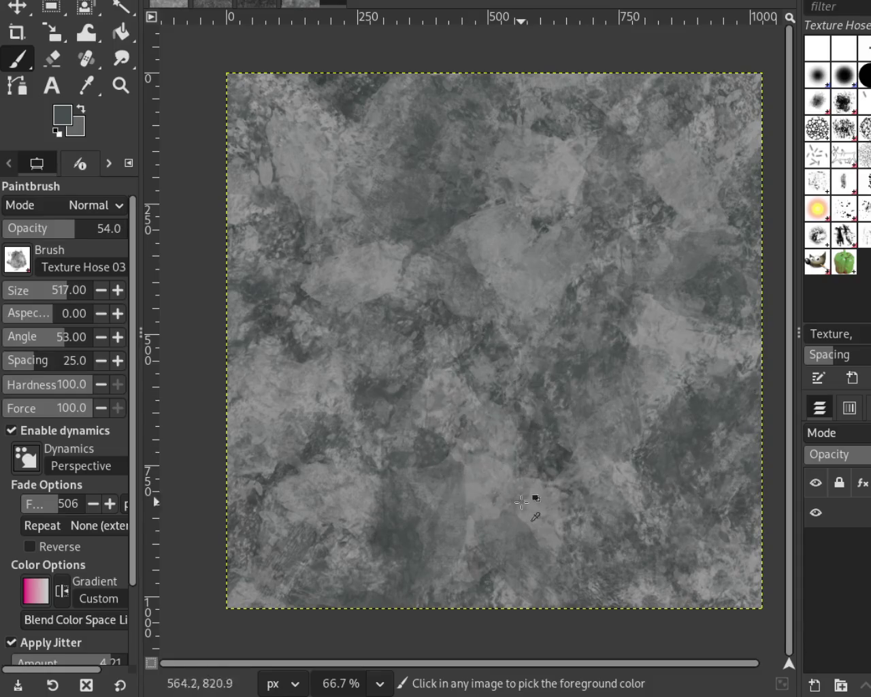
key("ctrl+z")
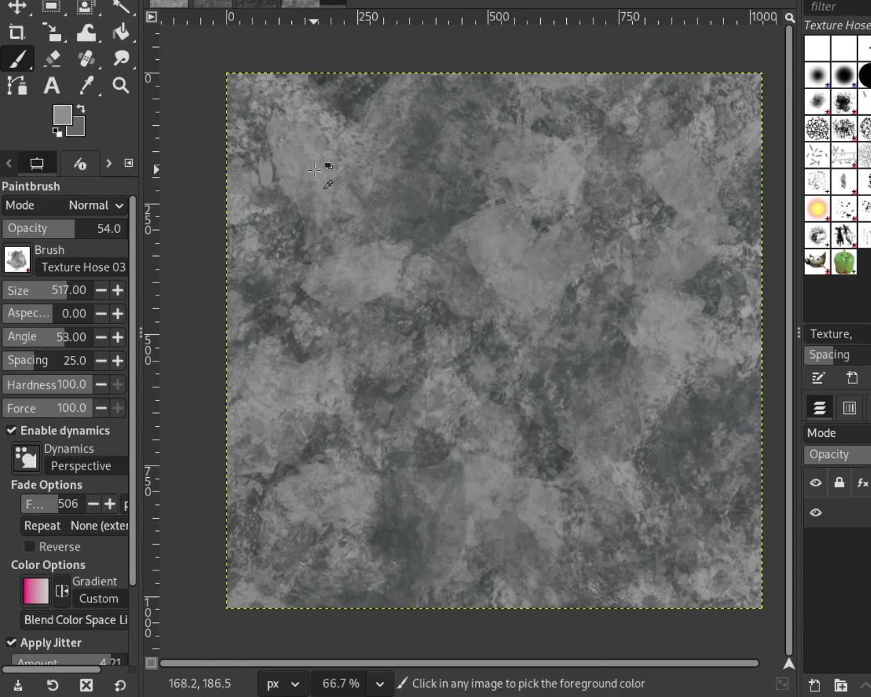
key("ctrl+z")
Repaint the upper-middle and upper-left areas of the stone with the texture brush
left_click_drag(482, 315, 388, 158)
mouse_move(450, 298)
left_mouse_down()
mouse_move(564, 350)
mouse_move(435, 254)
mouse_move(380, 129)
mouse_move(432, 294)
mouse_move(409, 131)
mouse_move(409, 299)
left_mouse_up()
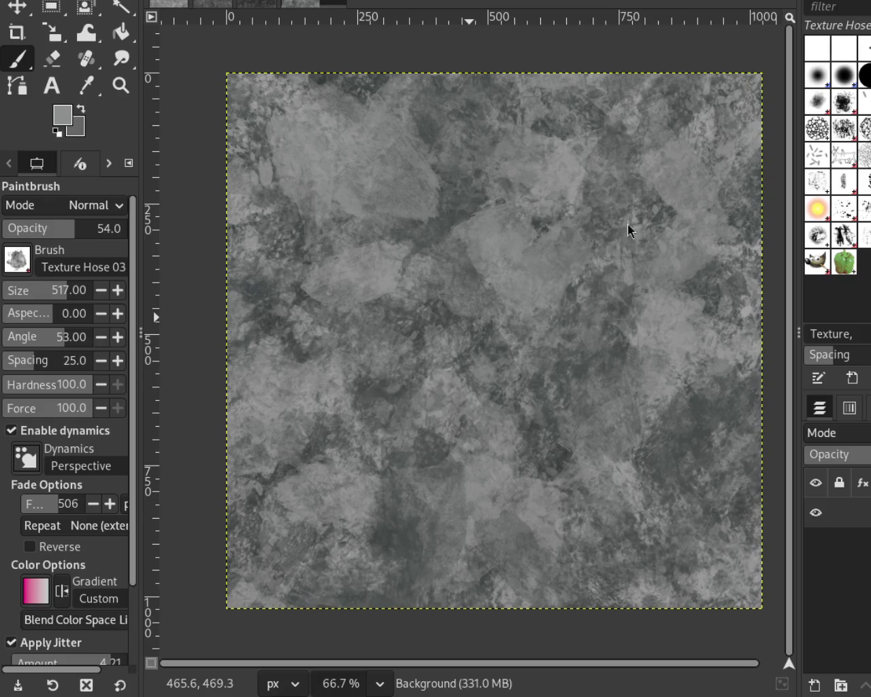
mouse_move(362, 226)
left_mouse_down()
mouse_move(389, 253)
mouse_move(418, 121)
mouse_move(375, 189)
mouse_move(476, 291)
mouse_move(391, 133)
mouse_move(334, 266)
mouse_move(372, 201)
mouse_move(529, 412)
mouse_move(379, 214)
mouse_move(409, 189)
mouse_move(455, 271)
mouse_move(553, 546)
mouse_move(427, 226)
mouse_move(443, 187)
mouse_move(518, 396)
mouse_move(691, 459)
mouse_move(717, 297)
left_mouse_up()
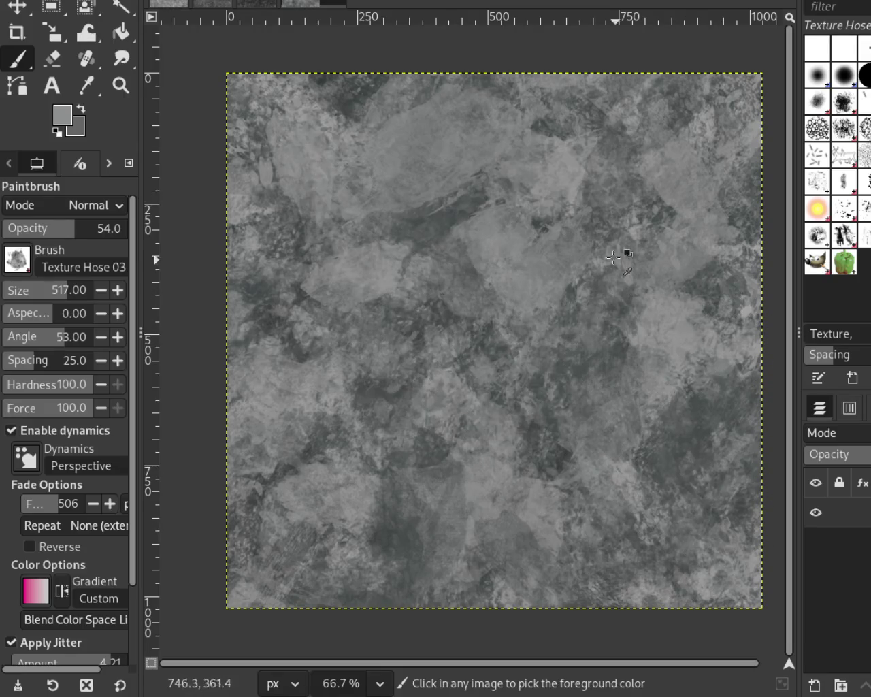
Sample darker and lighter greys from the stone and repaint the centre and lower areas
left_click(545, 226, "ctrl")
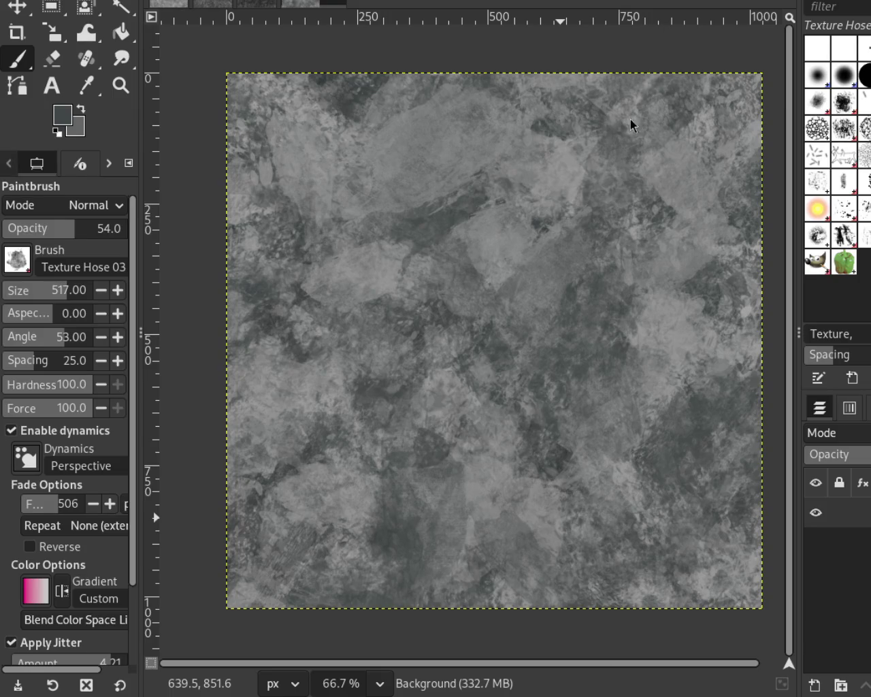
left_click(595, 170, "ctrl")
mouse_move(595, 175)
left_mouse_down()
mouse_move(586, 623)
mouse_move(381, 434)
mouse_move(570, 554)
mouse_move(597, 509)
mouse_move(624, 596)
mouse_move(710, 618)
mouse_move(676, 594)
left_mouse_up()
left_click(452, 226, "ctrl")
mouse_move(452, 225)
left_mouse_down()
mouse_move(430, 191)
mouse_move(476, 336)
mouse_move(428, 377)
mouse_move(648, 618)
mouse_move(384, 460)
mouse_move(350, 584)
mouse_move(484, 559)
mouse_move(463, 636)
mouse_move(447, 633)
mouse_move(735, 587)
left_mouse_up()
left_click(383, 461, "ctrl")
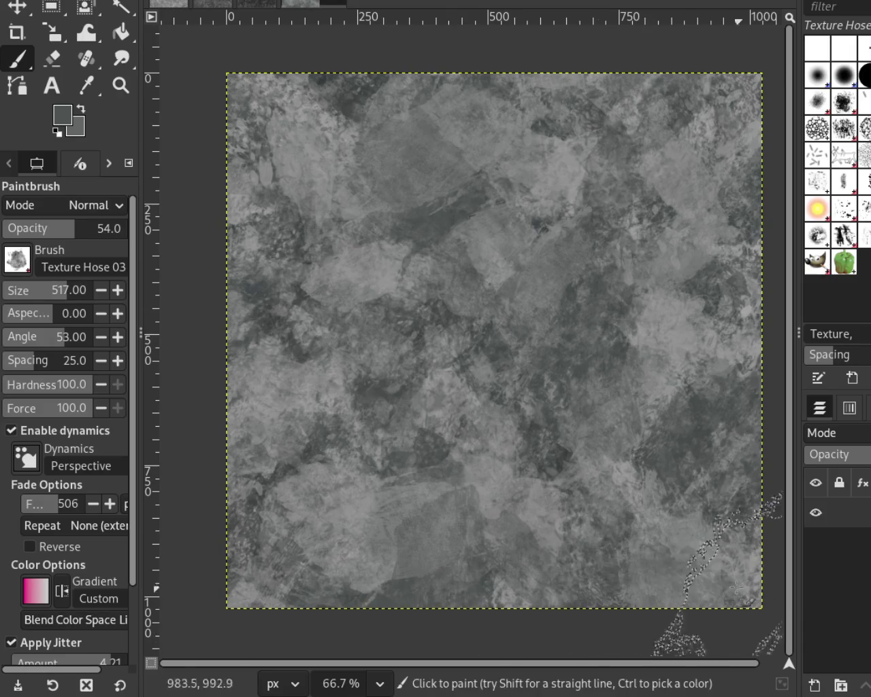
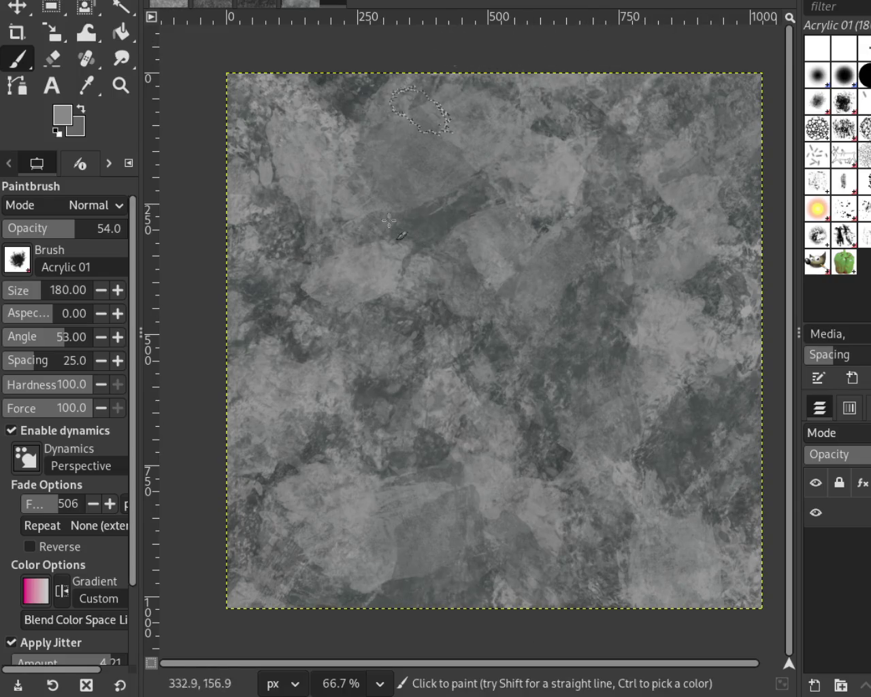
Paint fainter 34%-opacity Acrylic 01 dabs using greys sampled from the stone texture
left_click(42, 235)
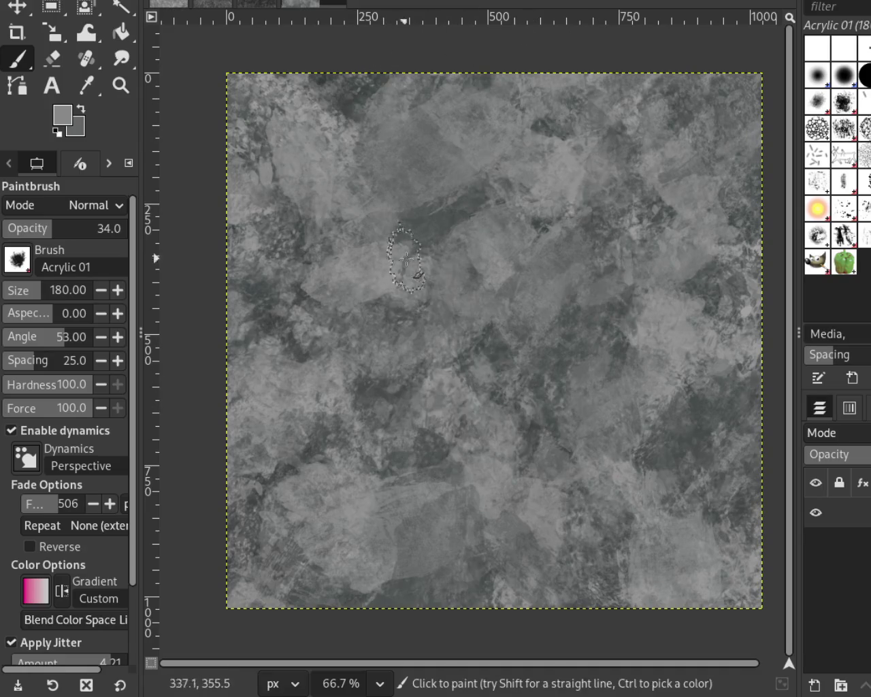
key("ctrl")
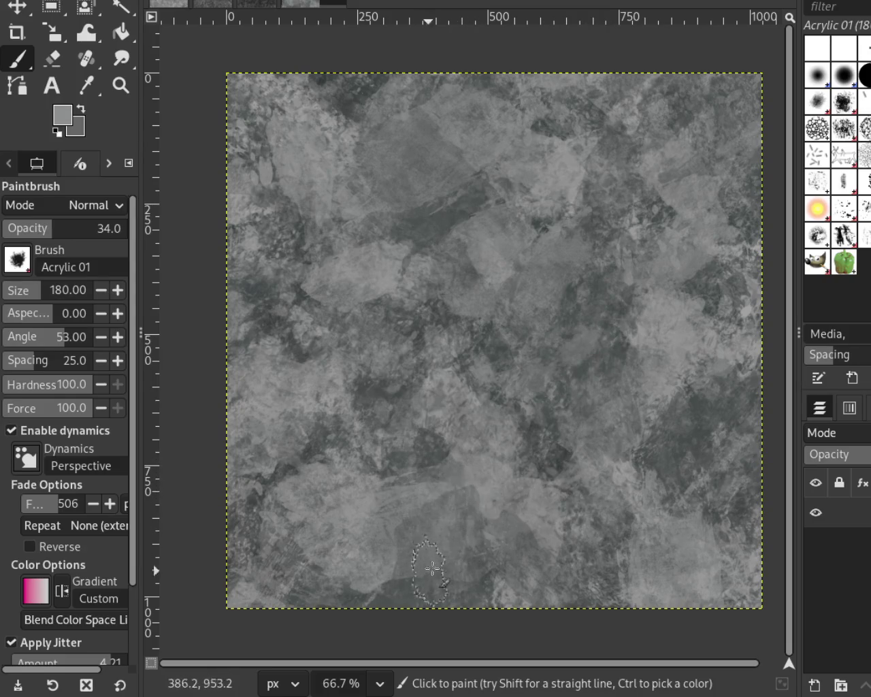
key("ctrl")
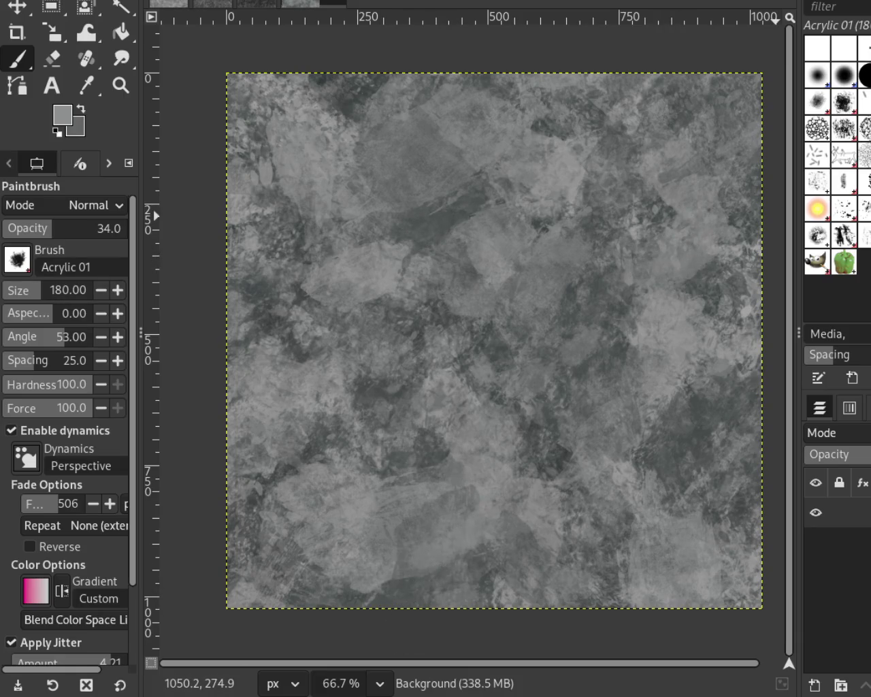
key("period")
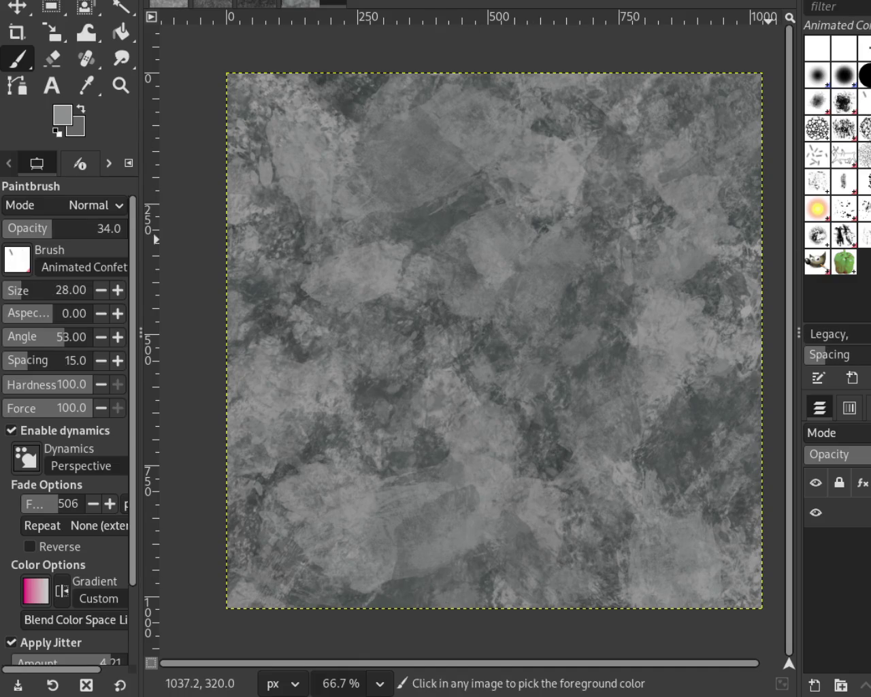
Speckle the texture with size-64 Bristles 01 dabs in sampled dark and light greys, saving as 12.xcf
key("period")
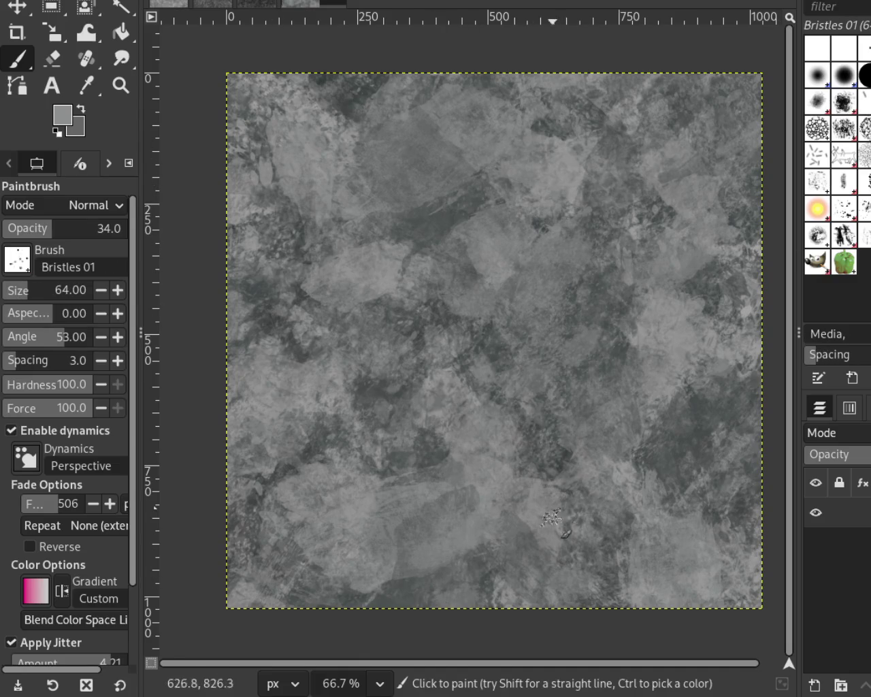
key("ctrl")
left_click(454, 225, "ctrl")
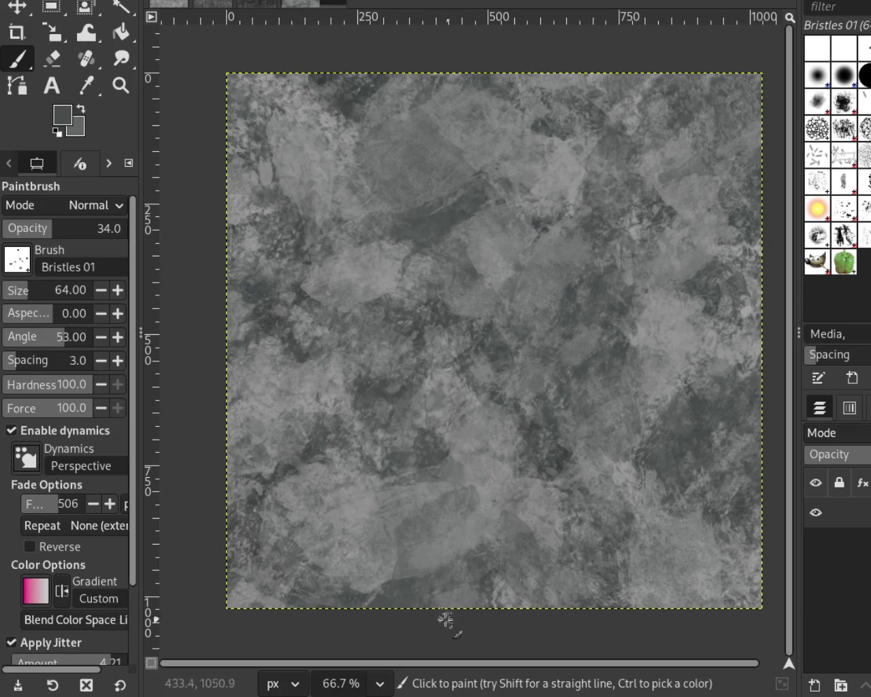
left_click(403, 554, "ctrl")
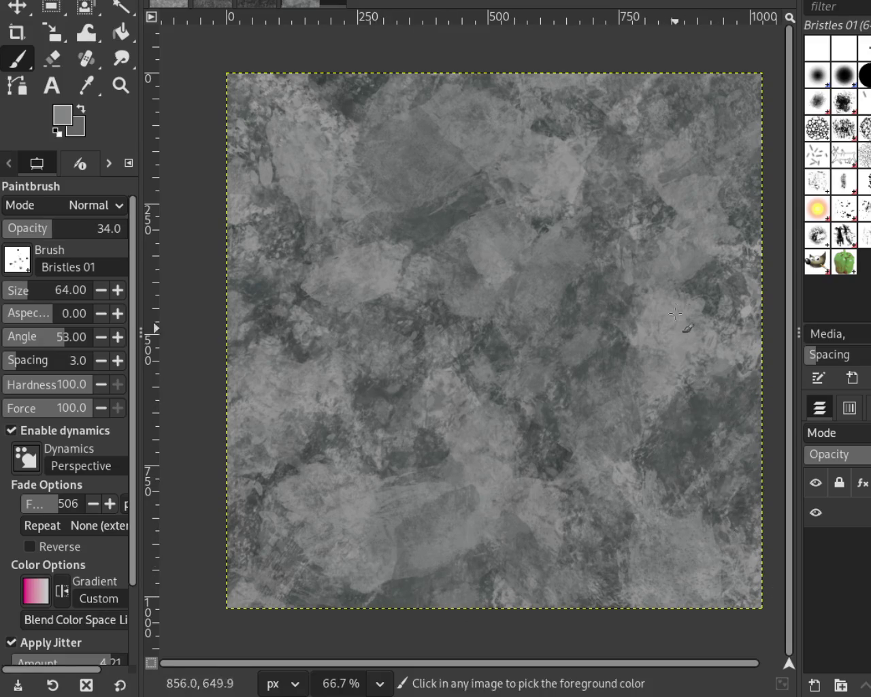
left_click(711, 300, "ctrl")
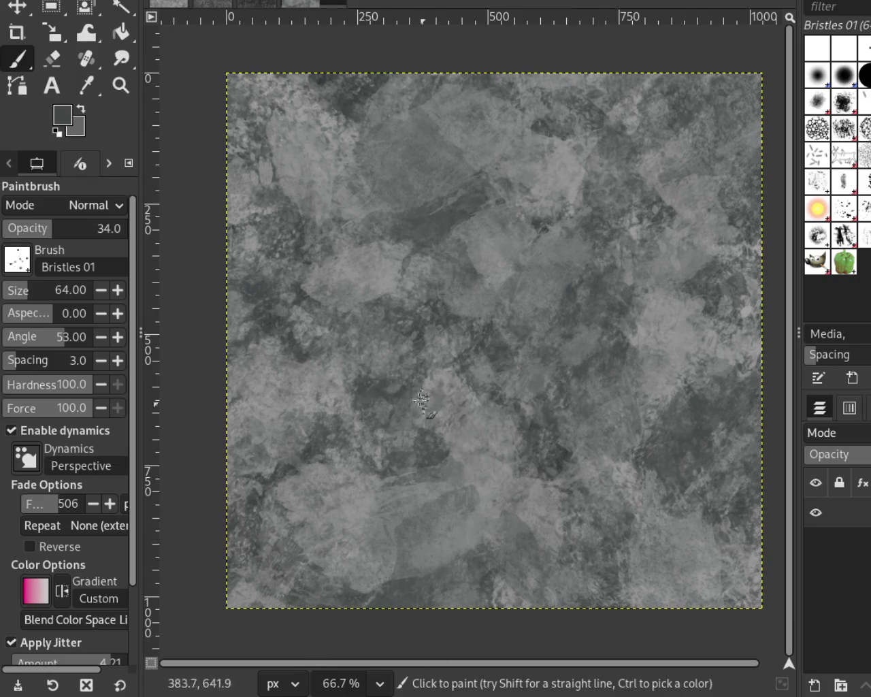
key("ctrl+s")
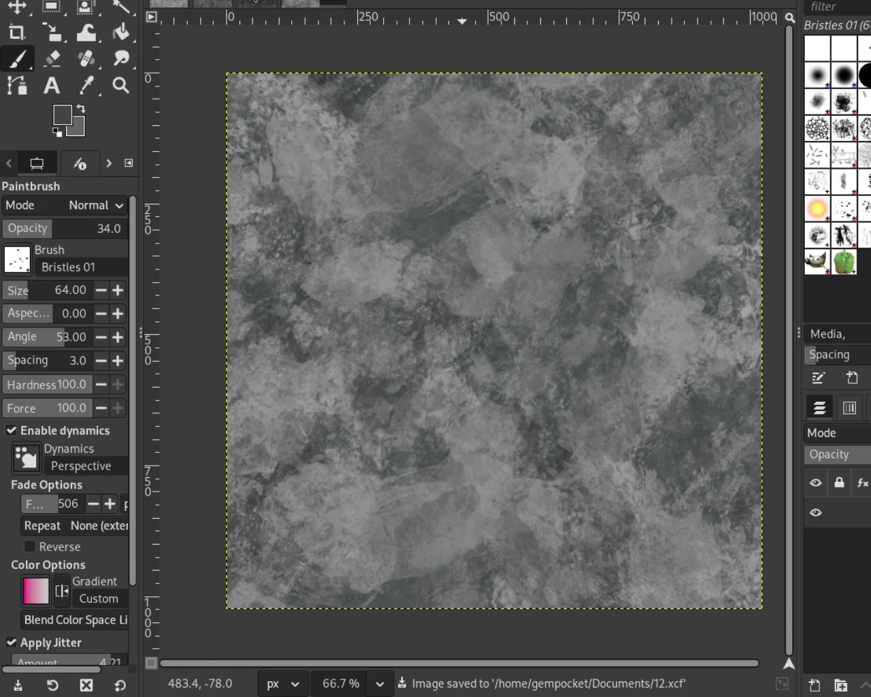
Compare the darker and other open texture images, zooming in to inspect their detail
key("ctrl+Page_Down")
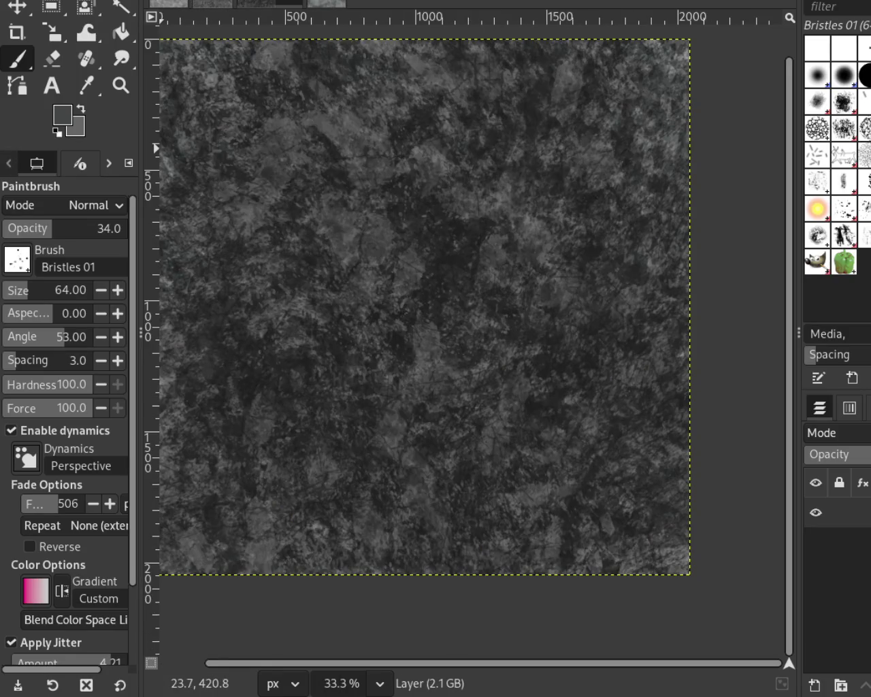
key("ctrl+Page_Down")
left_click(277, 2)
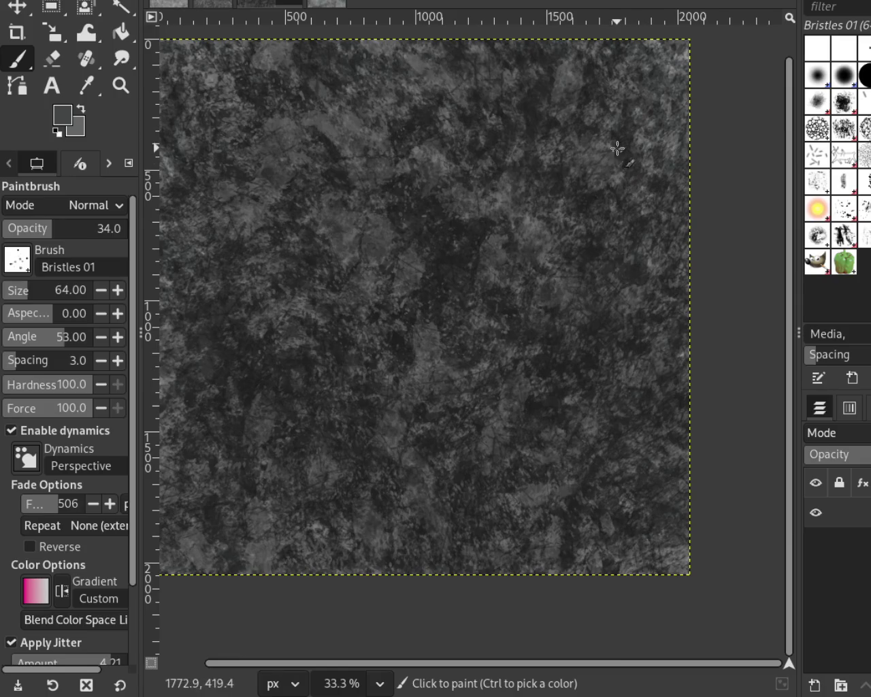
left_click(120, 85)
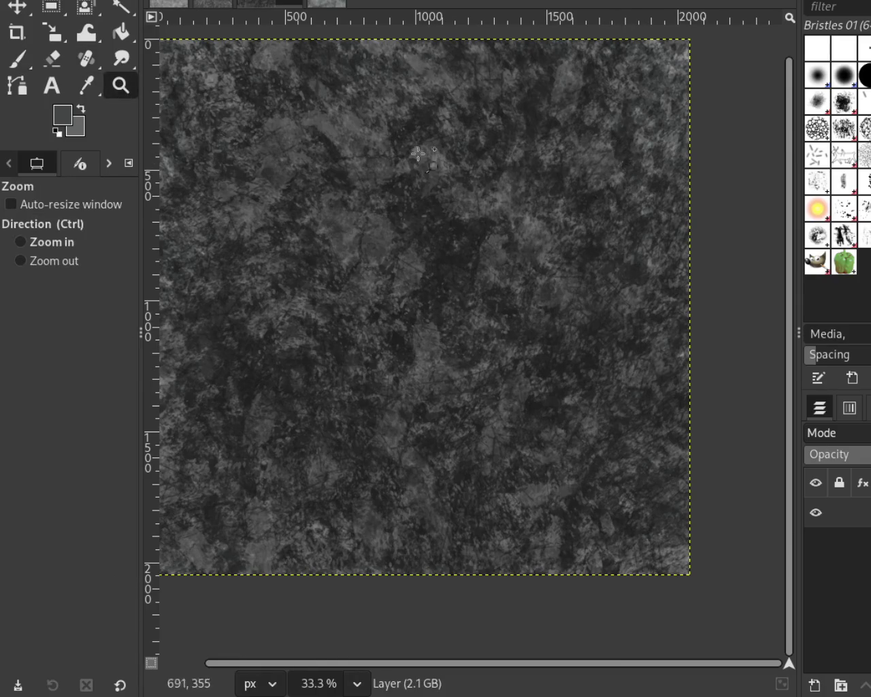
left_click(521, 184)
left_click(521, 184)
left_click(522, 185)
left_click(522, 185, "ctrl")
scroll(521, 184, "down", 4, "ctrl")
scroll(413, 245, "up", 1, "ctrl")
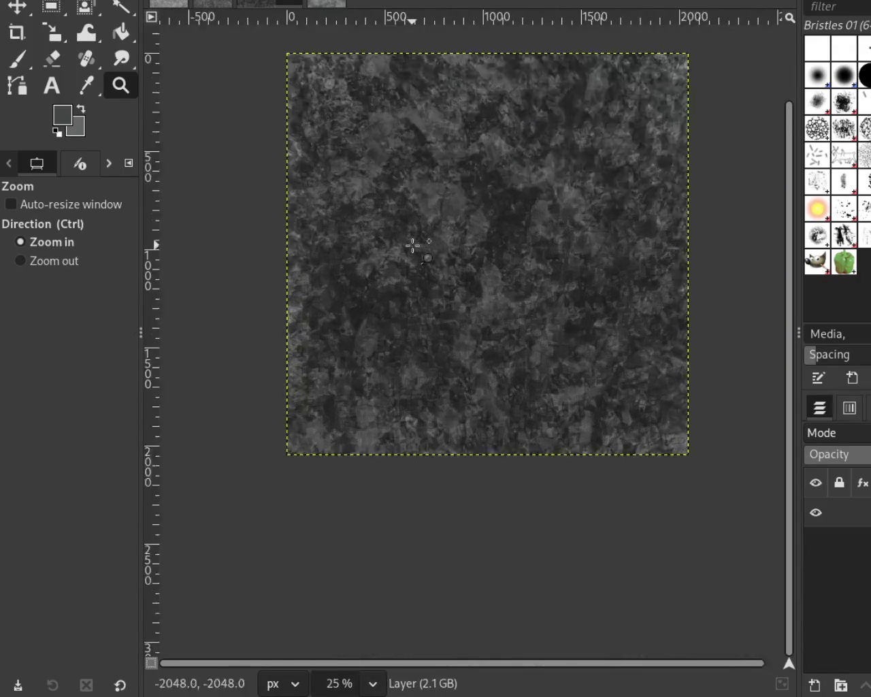
scroll(418, 241, "up", 1, "ctrl")
scroll(490, 212, "down", 2, "ctrl")
scroll(491, 212, "up", 1, "ctrl")
Return to the lighter stone texture and save it again as 12.xcf
key("ctrl+Page_Up")
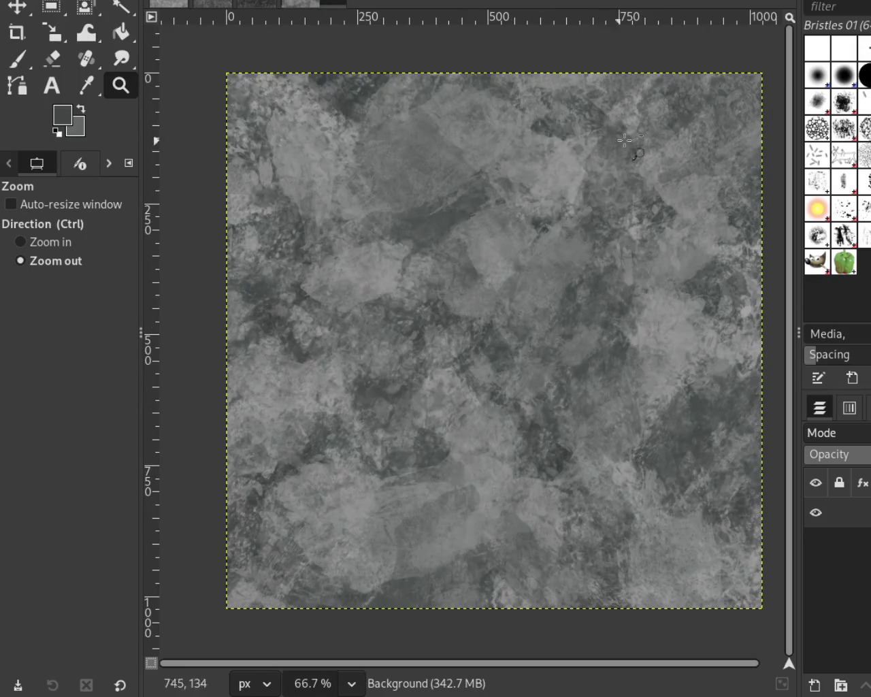
key("ctrl+s")
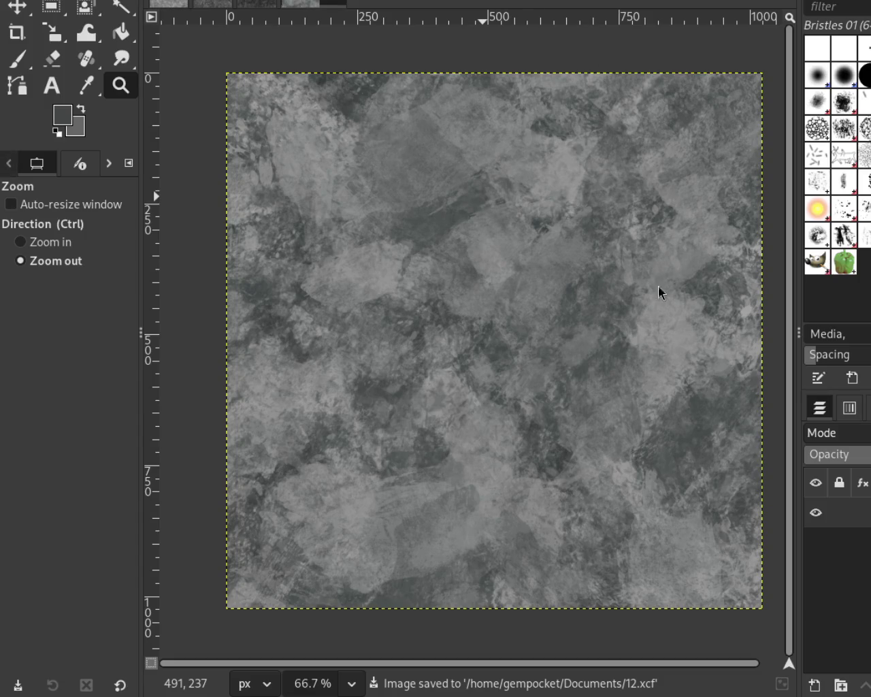
scroll(464, 209, "up", 1, "ctrl")
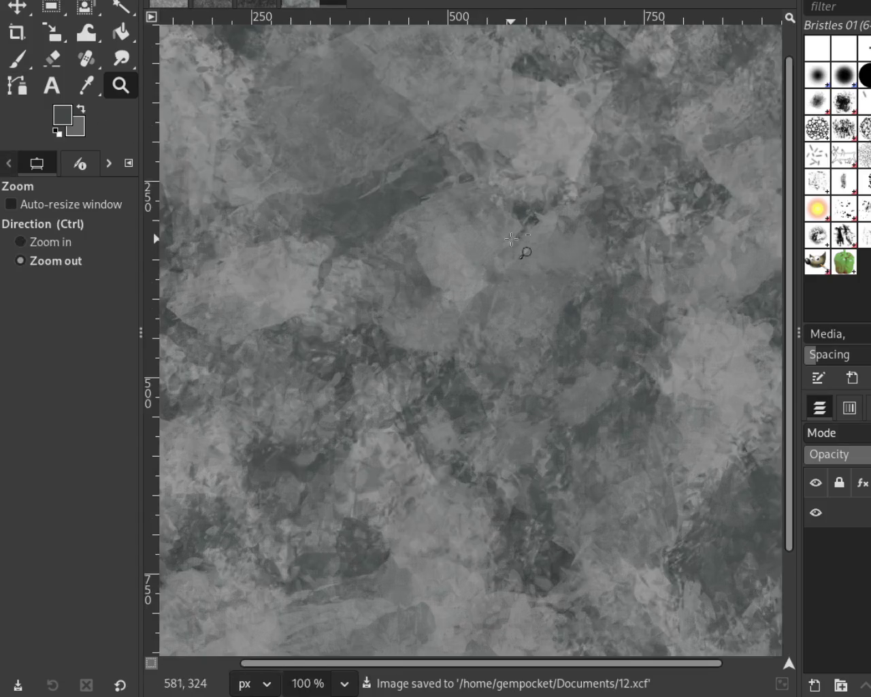
scroll(503, 231, "down", 2, "ctrl")
scroll(530, 262, "up", 2, "ctrl")
scroll(530, 262, "down", 1, "ctrl")
scroll(530, 262, "down", 1, "ctrl")
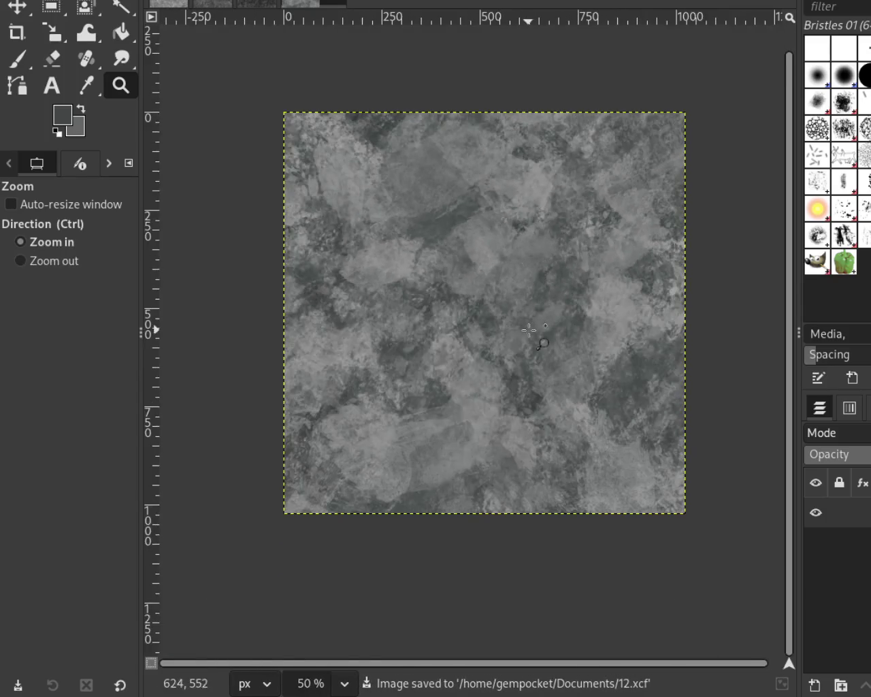
scroll(500, 257, "up", 1, "ctrl")
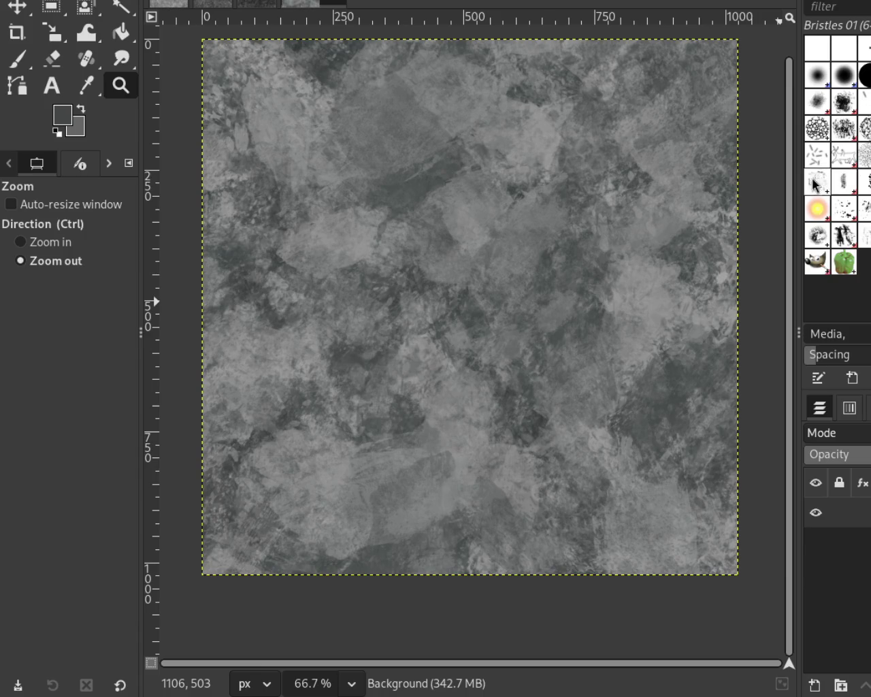
Choose a Pencil brush and check the whole tile at several zooms, settling at 66.7%
left_click(859, 194)
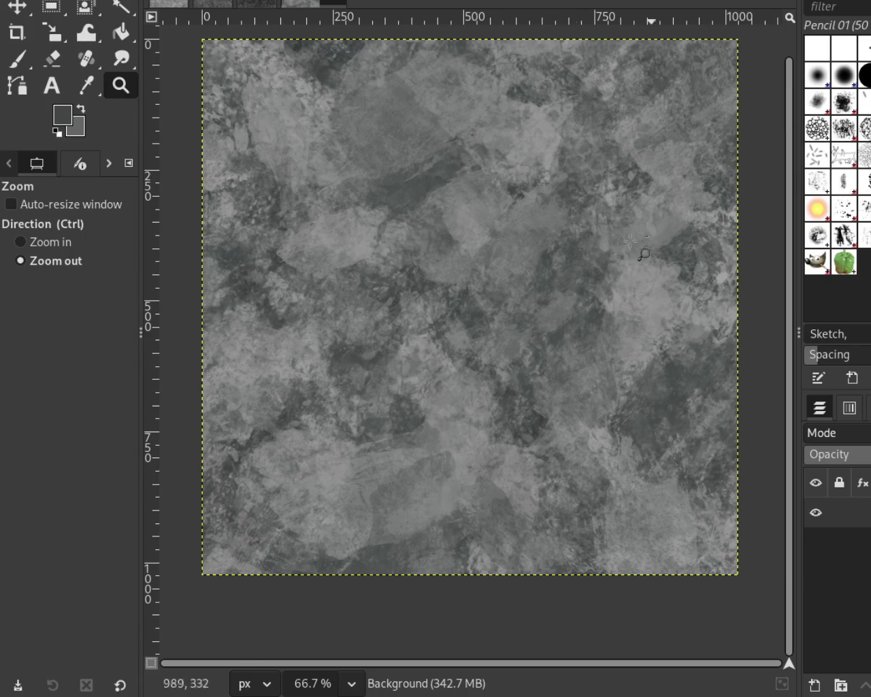
left_click_drag(478, 325, 381, 548)
left_click(430, 474, "ctrl")
left_click(430, 475)
left_click(443, 487, "ctrl")
key("plus")
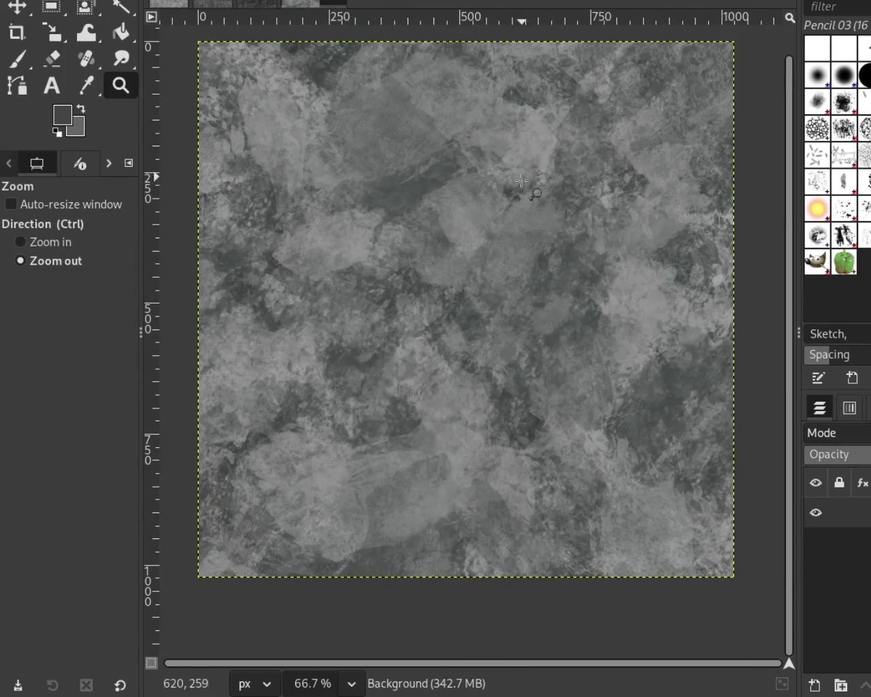
left_click_drag(522, 180, 353, 495)
left_click(20, 241)
key("plus")
double_click(502, 346)
double_click(491, 317)
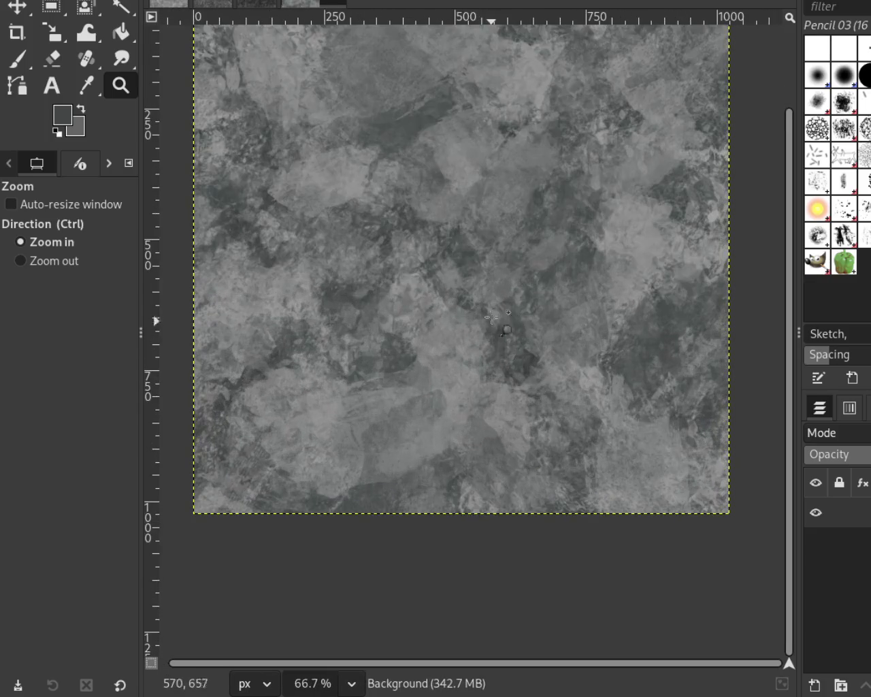
left_click(492, 318, "ctrl")
left_click(504, 273)
left_click(518, 238, "ctrl")
left_click(579, 208)
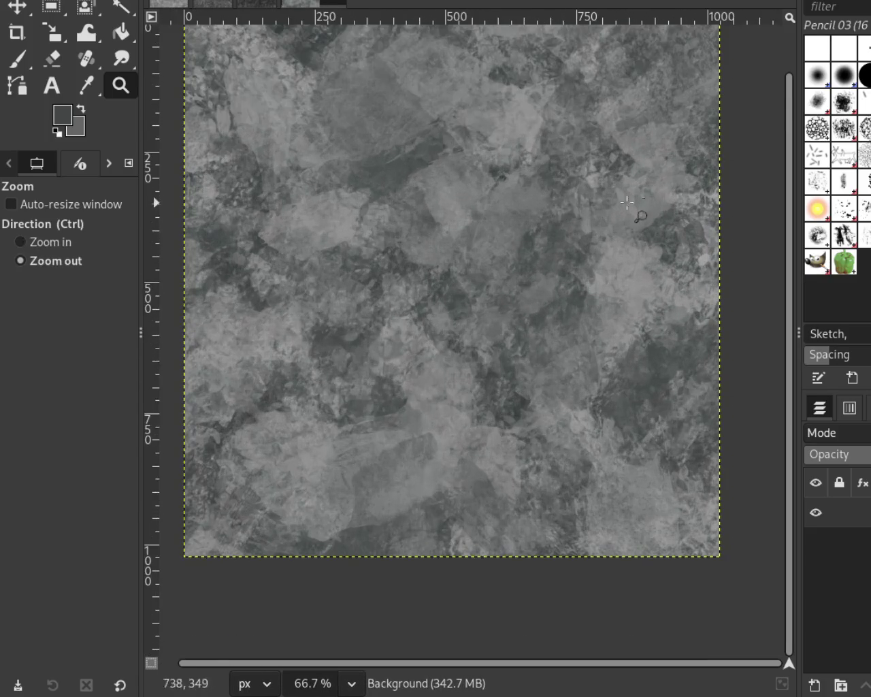
Enlarge the Paintbrush to size 170 and inspect the tile up close
key("p")
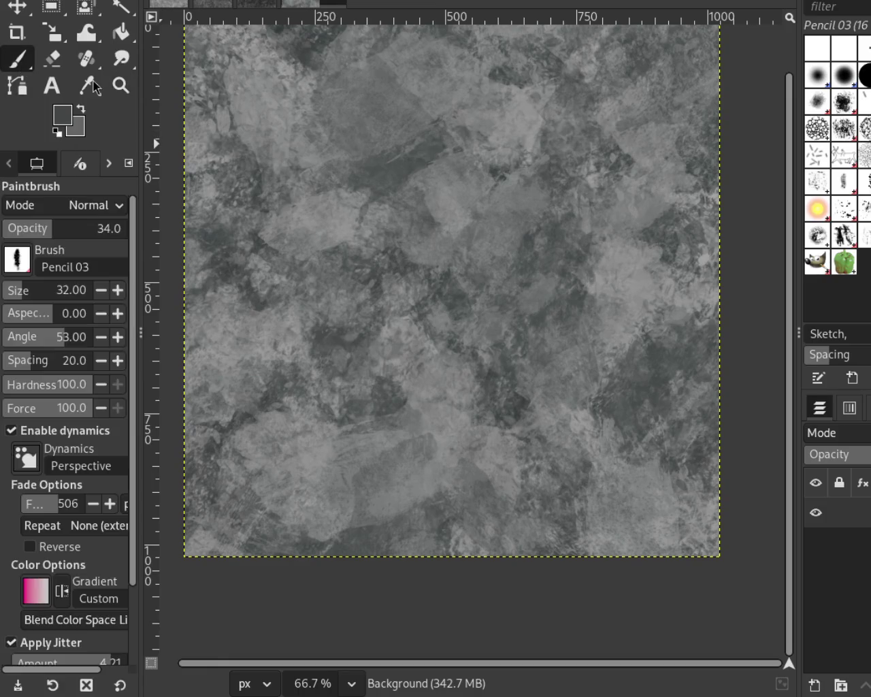
left_click(44, 281)
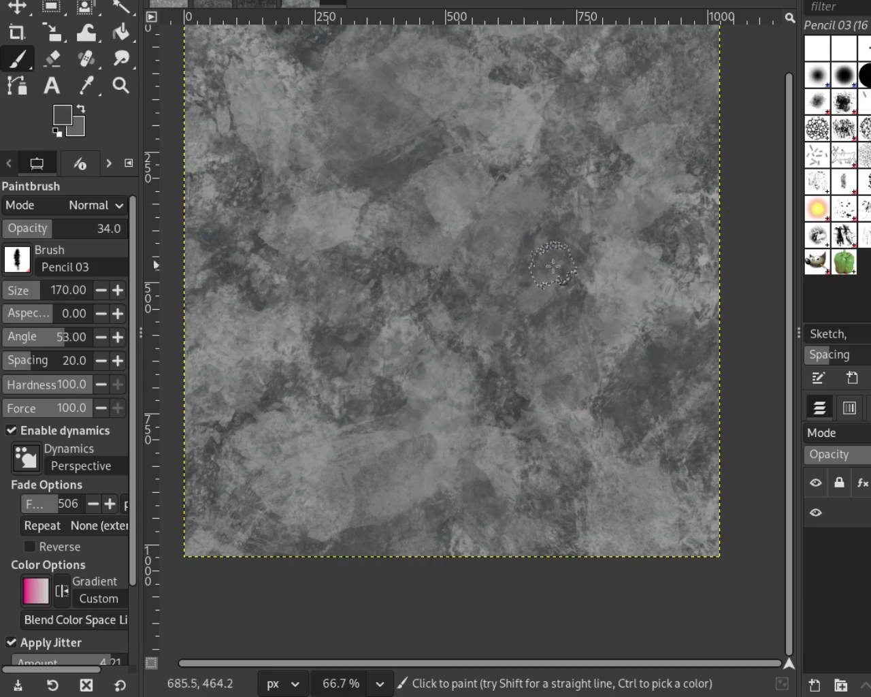
key("ctrl")
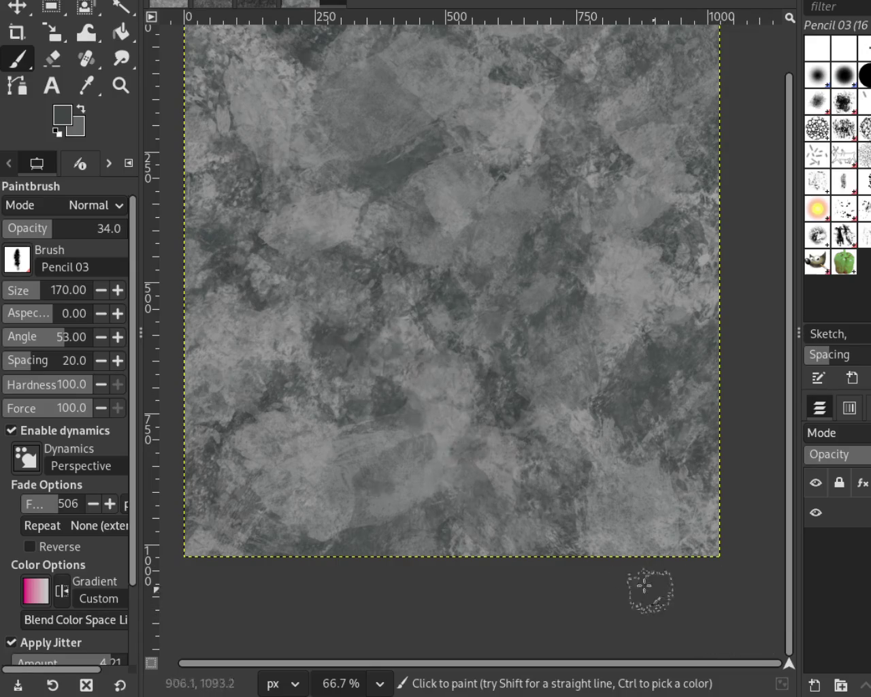
left_click(120, 85)
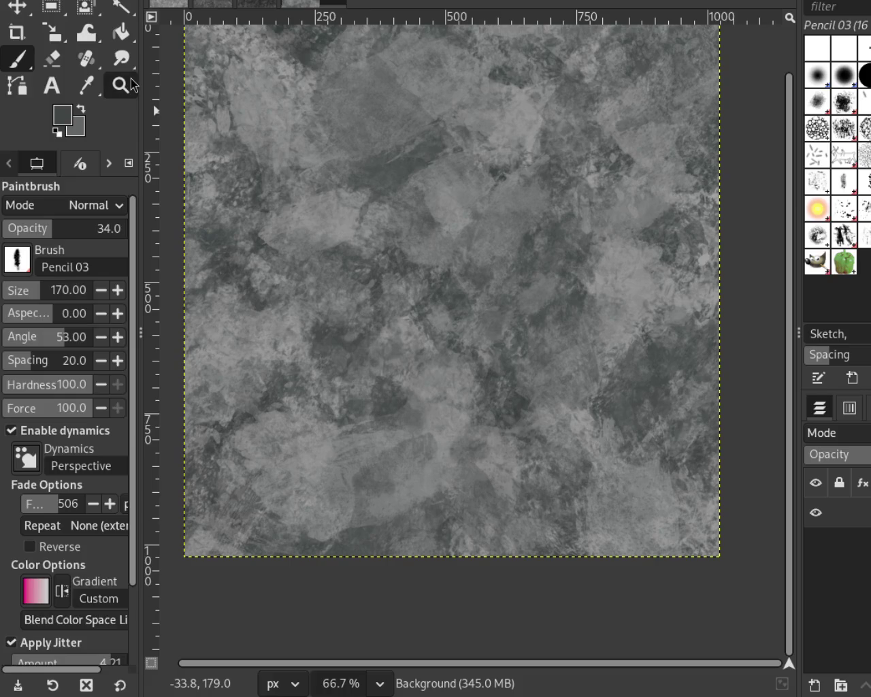
left_click(589, 361)
scroll(589, 361, "down", 3)
left_click(503, 402)
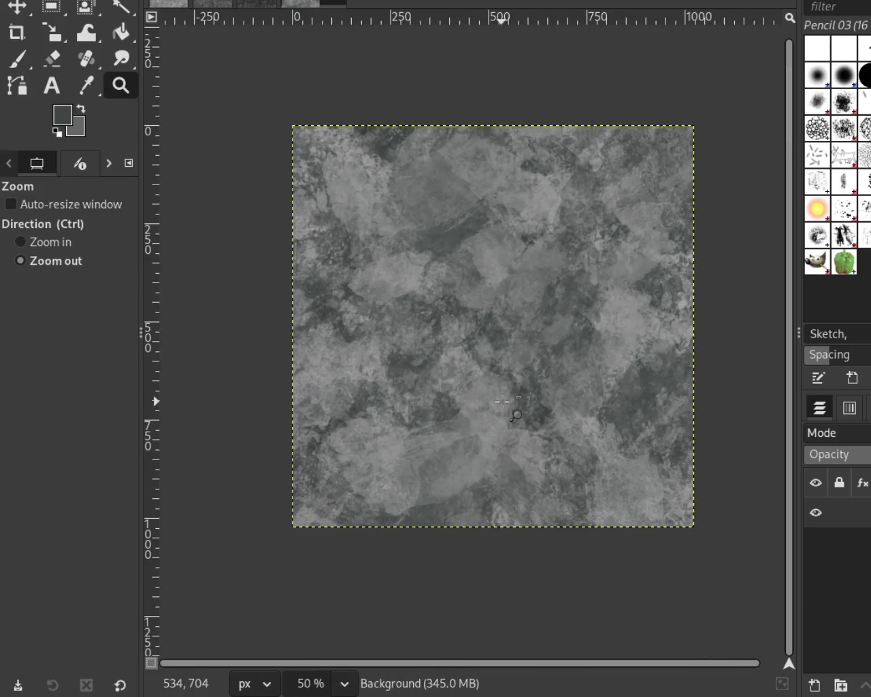
Sample a lighter grey and blend broad Pencil 03 strokes across the texture
left_click(17, 60)
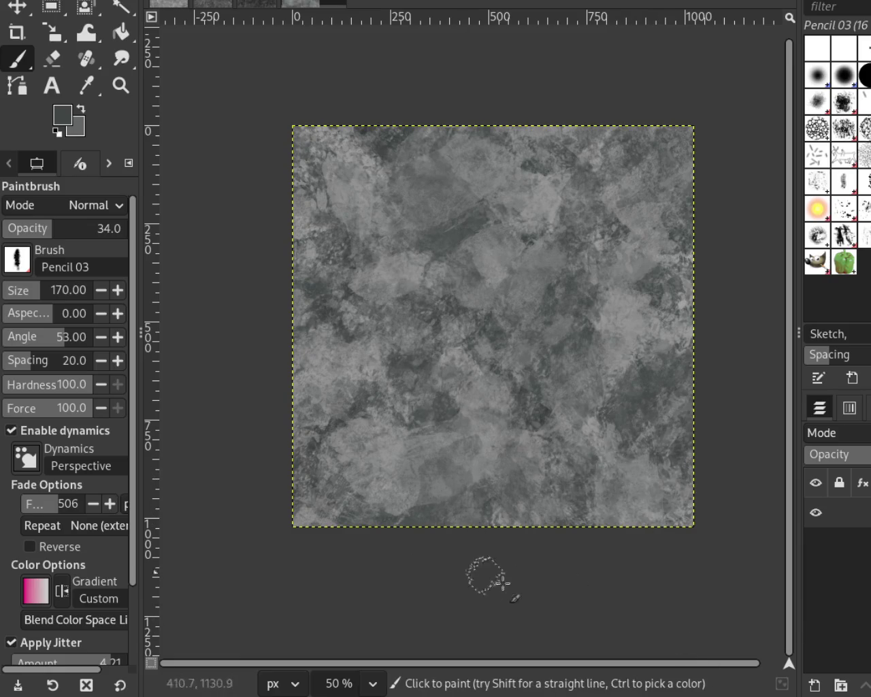
key("ctrl")
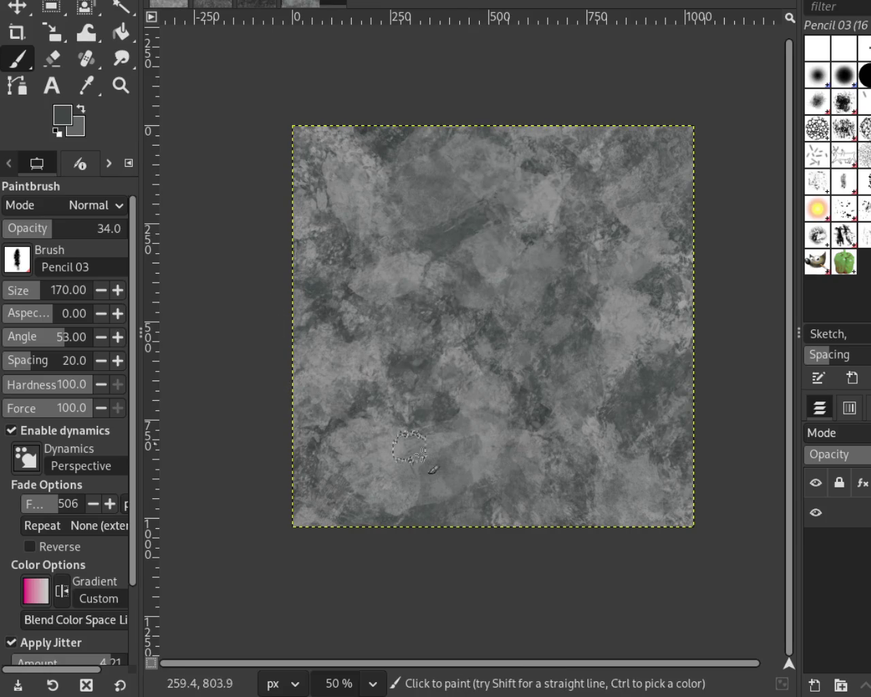
key("ctrl")
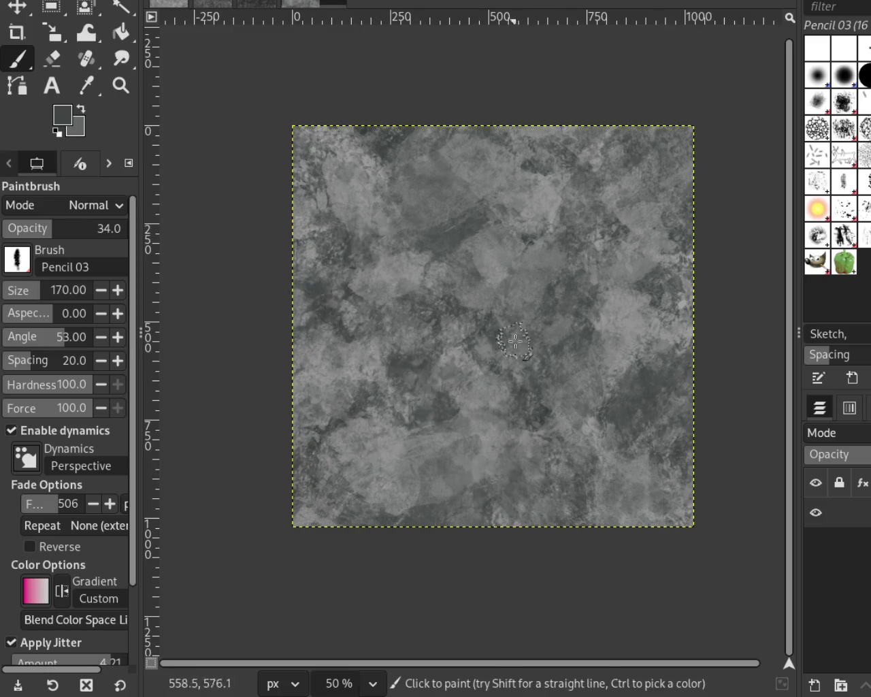
left_click(487, 246, "ctrl")
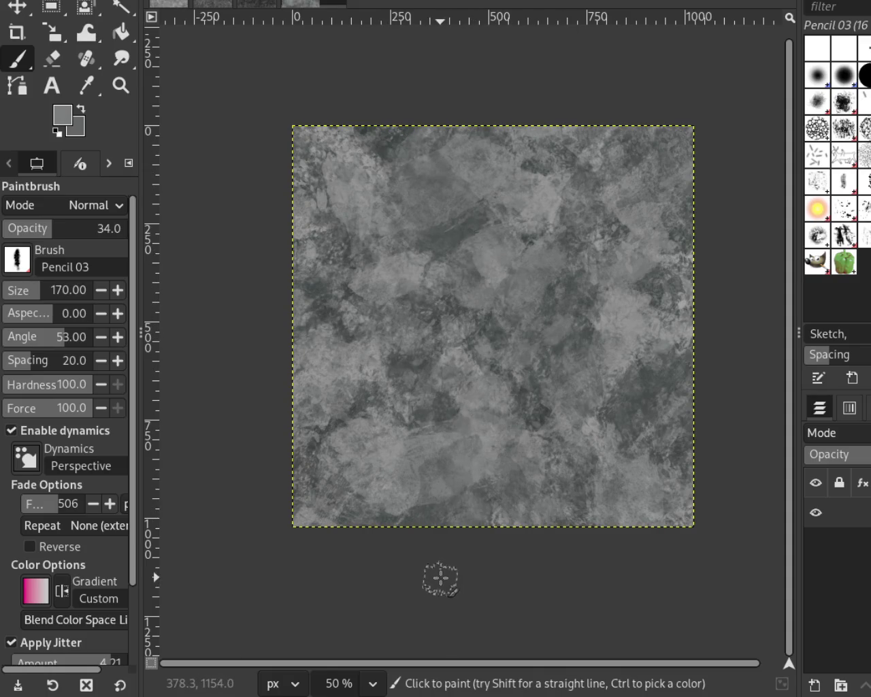
left_click(121, 85)
left_click(451, 365)
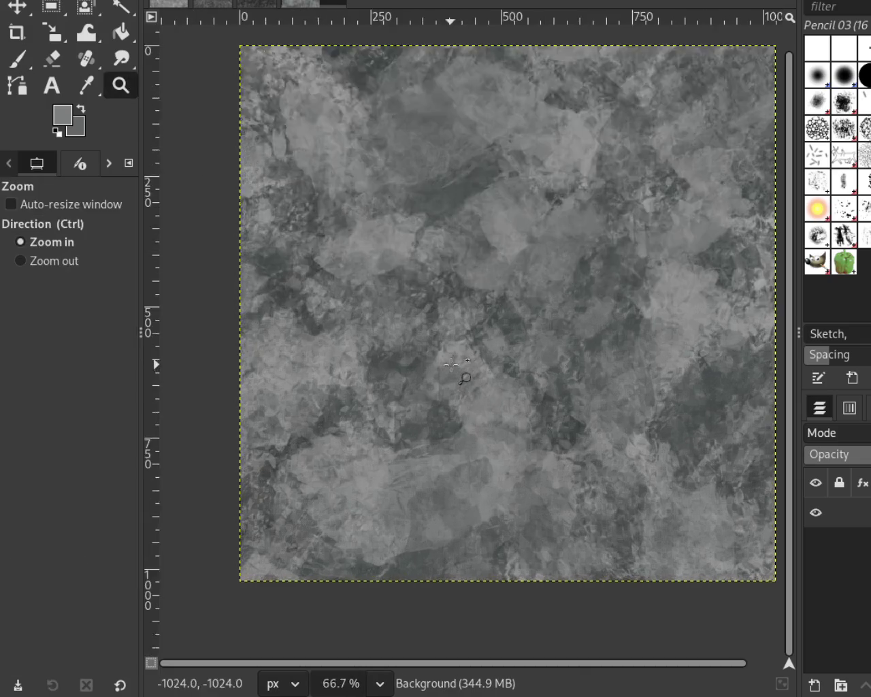
Check the tile at several zoom levels, then resume painting with Pencil 02 at size 50
left_click(452, 365, "ctrl")
left_click(452, 366)
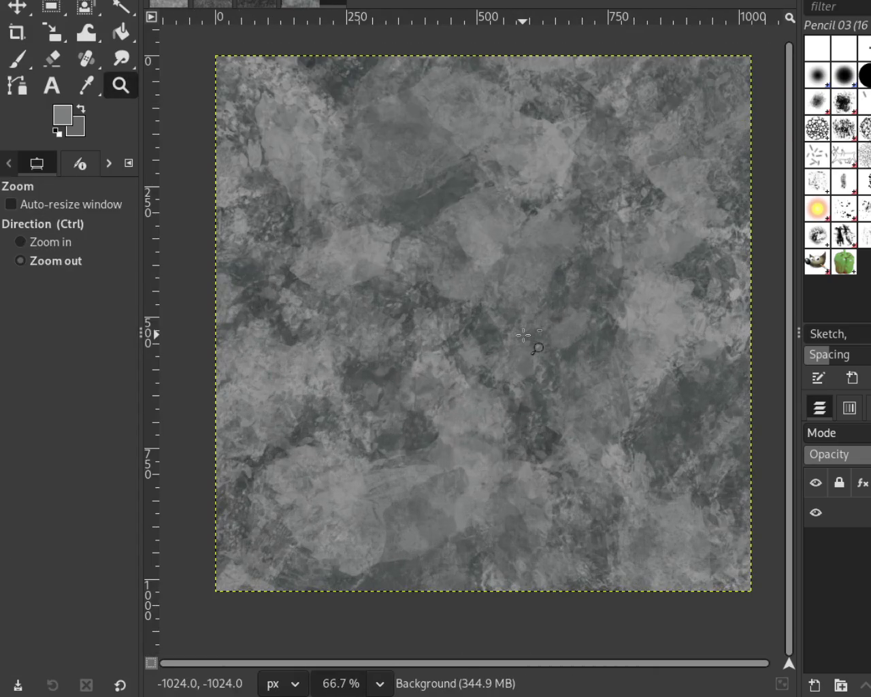
left_click(521, 334, "ctrl")
left_click(489, 337)
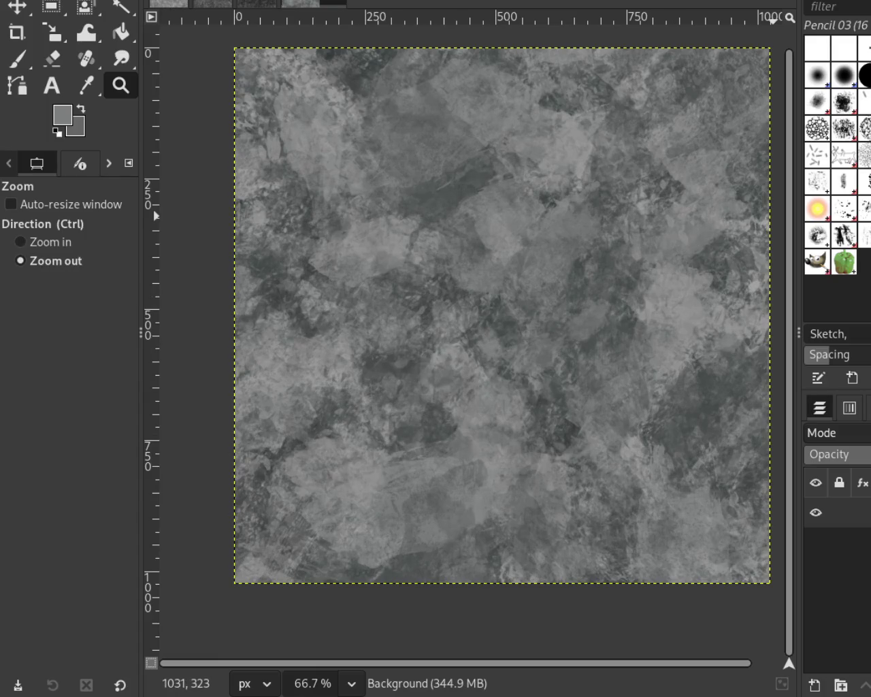
left_click_drag(590, 139, 483, 475)
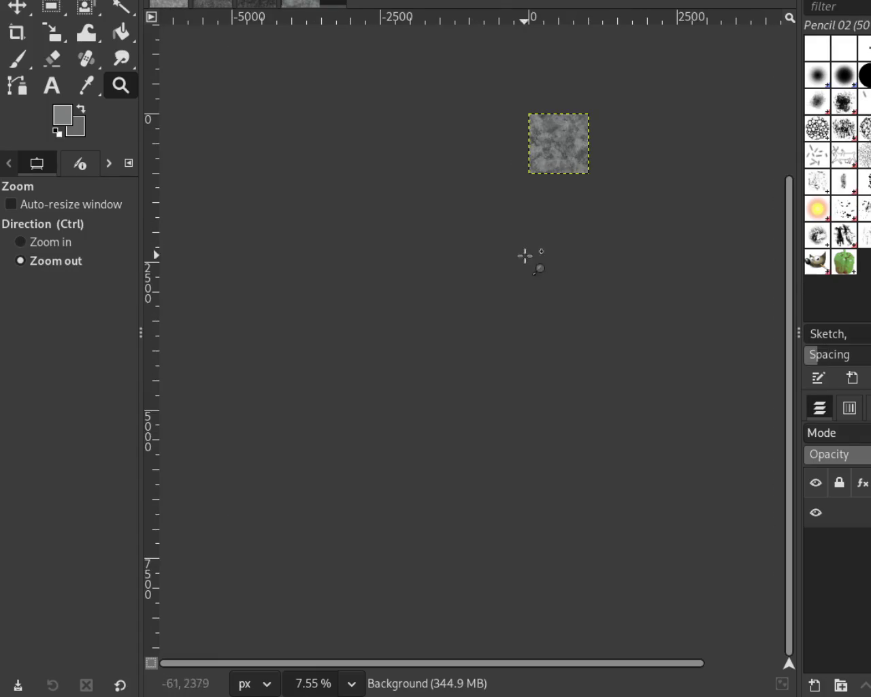
double_click(555, 114)
double_click(555, 115)
double_click(674, 196)
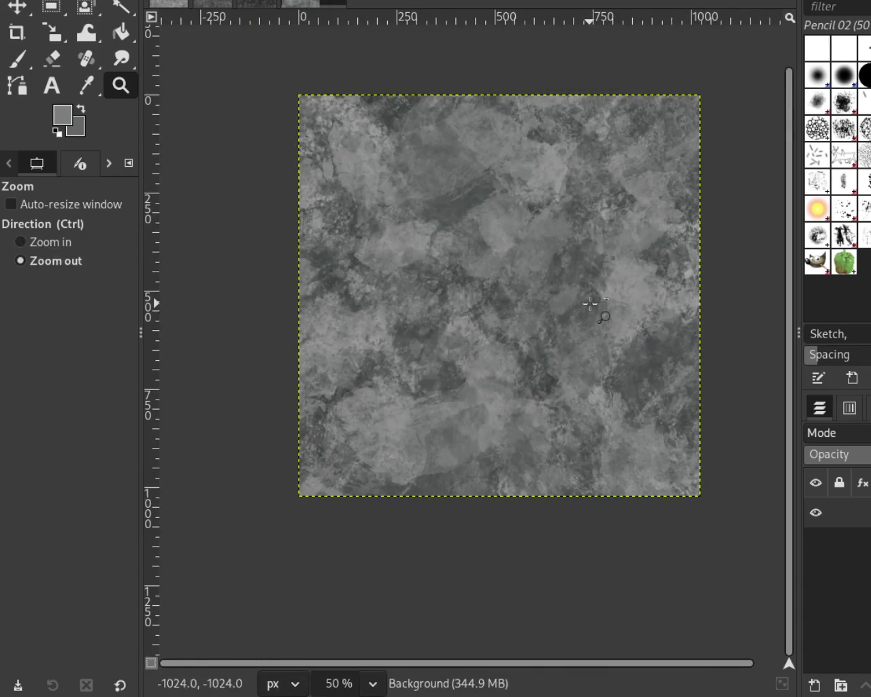
scroll(387, 197, "up", 1)
left_click(13, 63)
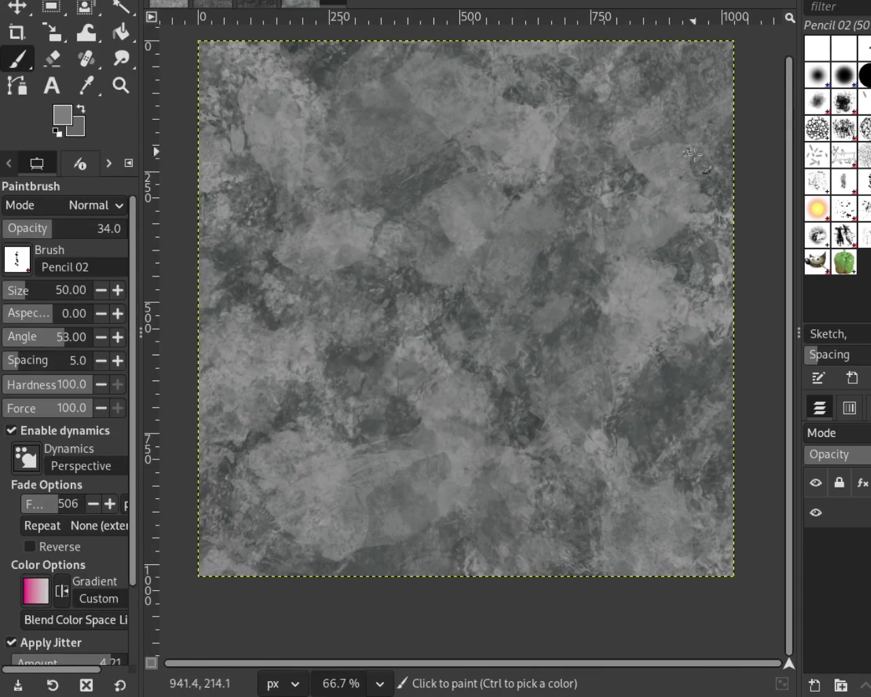
Sample a darker grey and scatter size-116 Pencil 02 dabs at angle 53 across the texture
left_click(327, 73, "ctrl")
type("116")
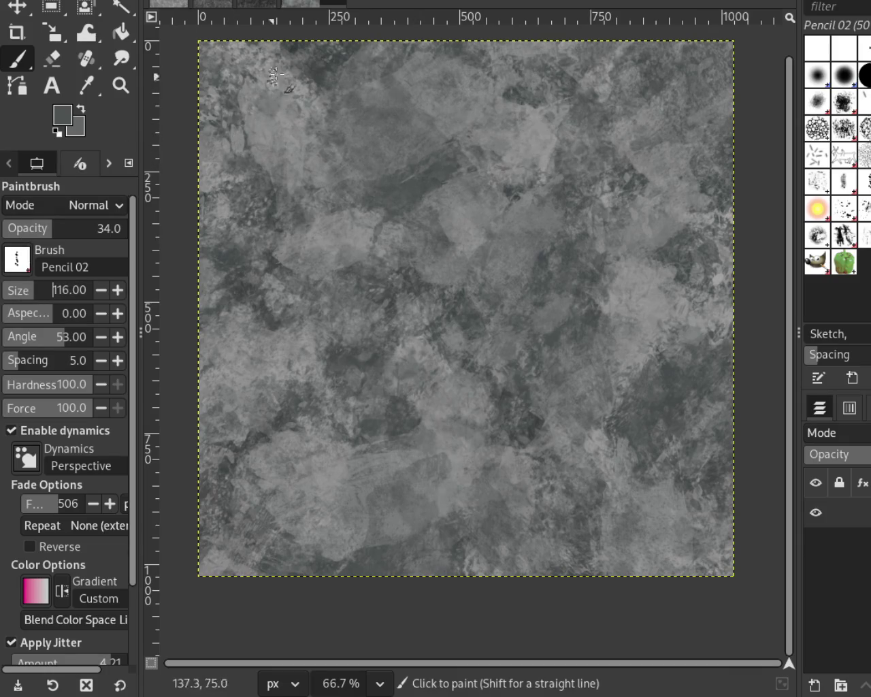
left_click(294, 49, "ctrl")
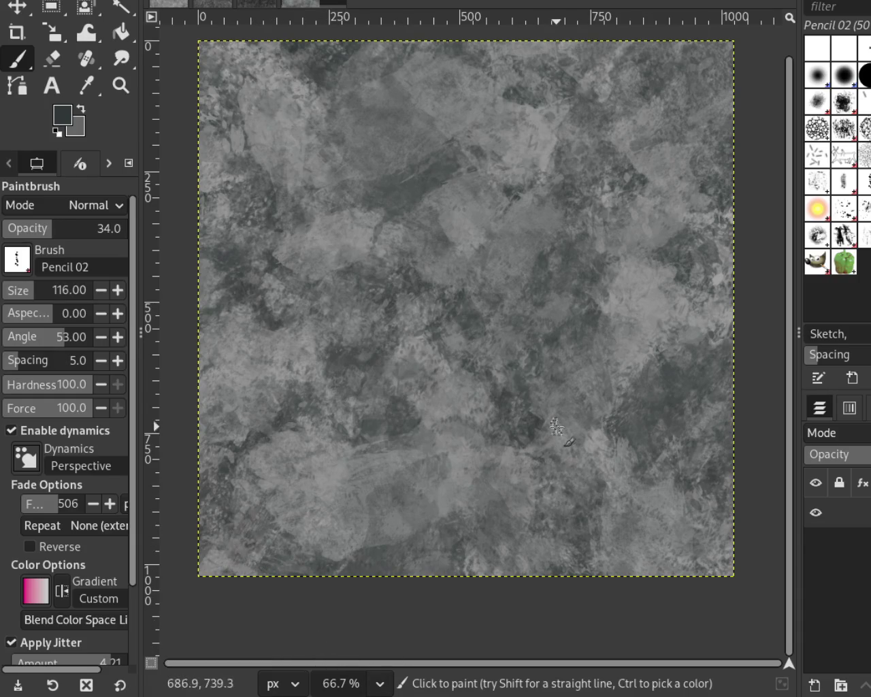
key("z")
left_click(544, 262)
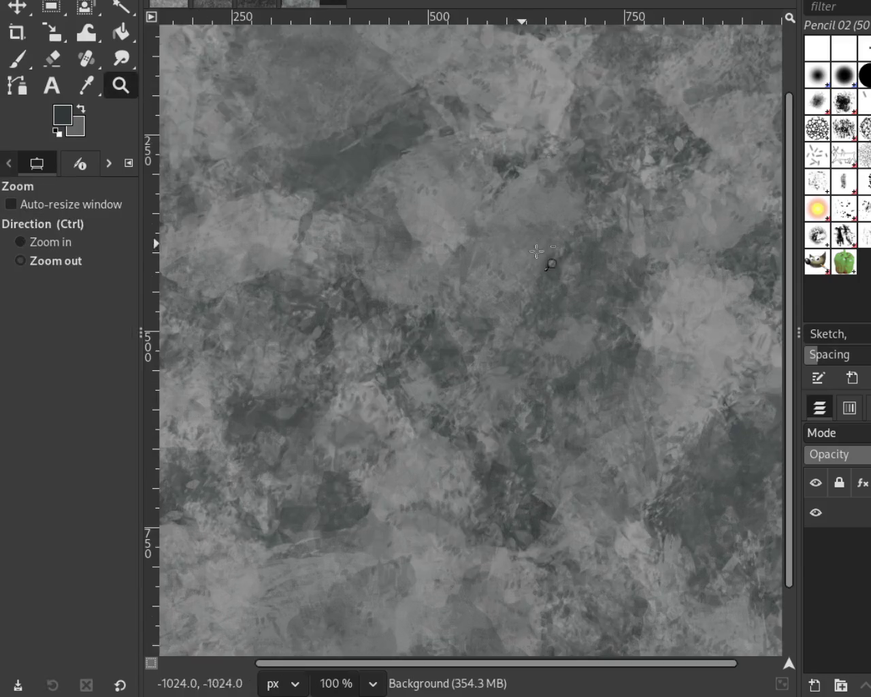
Zoom to 100% and paint more dark Pencil 02 marks near the upper-left
left_click(648, 327, "ctrl")
left_click(612, 317)
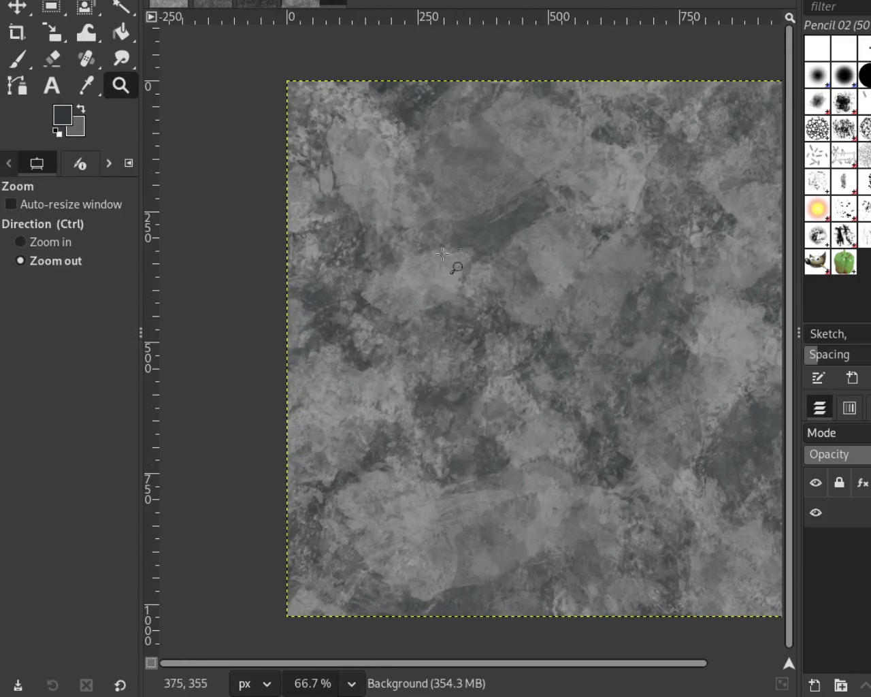
left_click(353, 165, "ctrl")
left_click(17, 59)
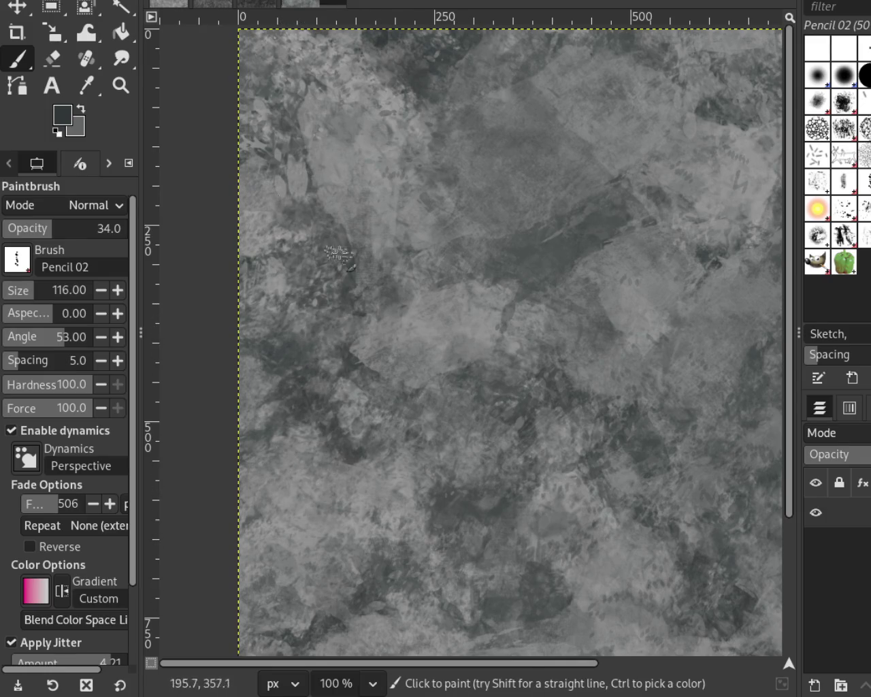
Compare the tile at several magnifications, ending on a 66.7% view of the whole tile
left_click(117, 83)
left_click(486, 268)
left_click(486, 268, "ctrl")
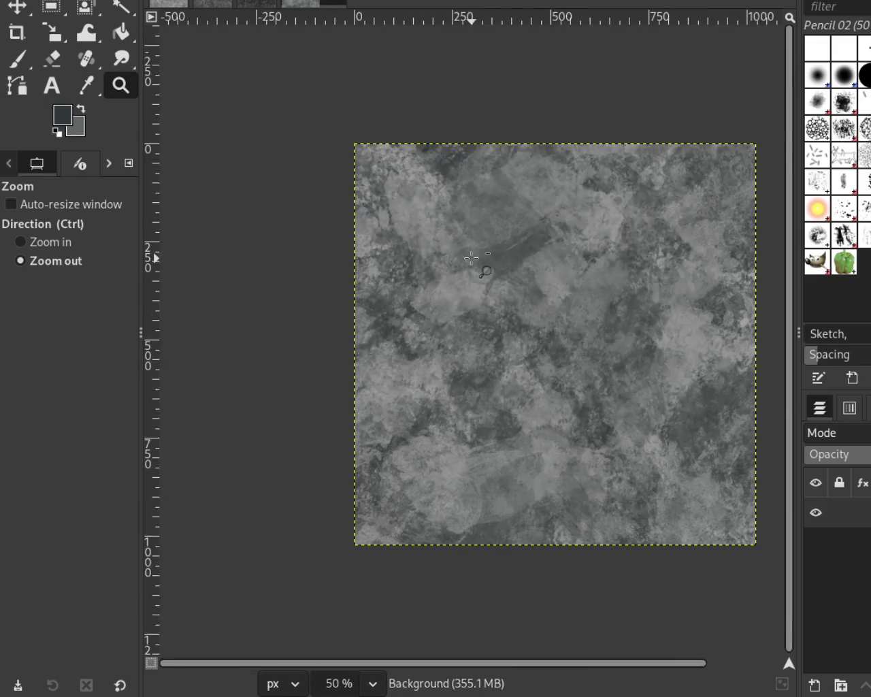
left_click(612, 277)
left_click(383, 233, "ctrl")
left_click(384, 233, "ctrl")
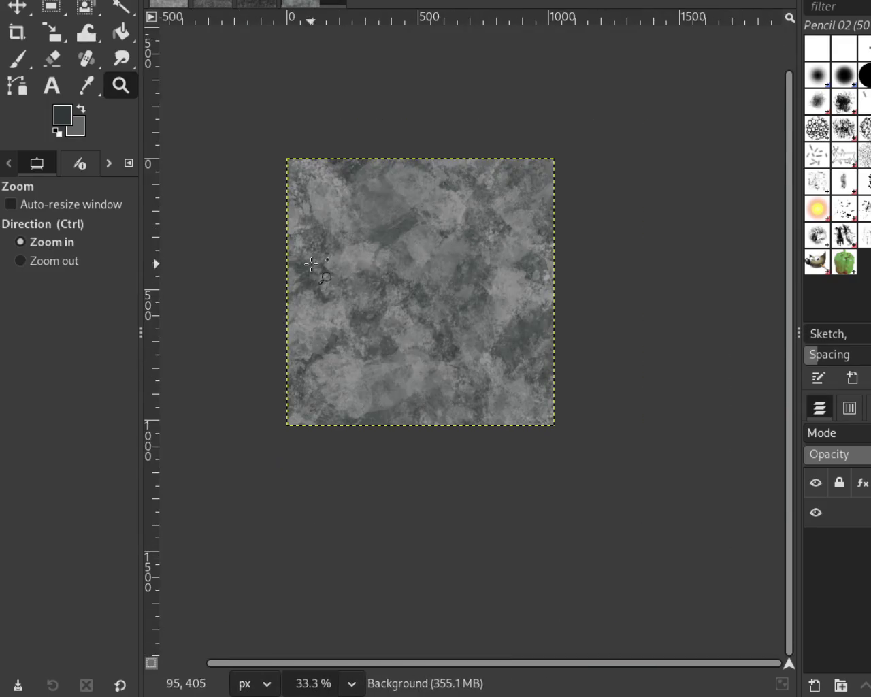
left_click(314, 274)
left_click(464, 276)
left_click(584, 254, "ctrl")
left_click(516, 174)
left_click(516, 174, "ctrl")
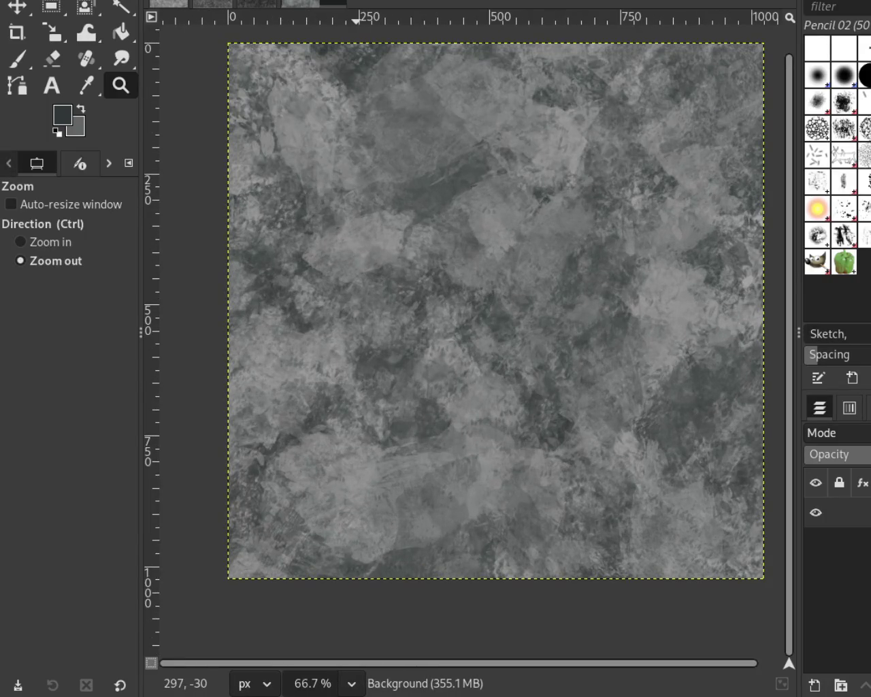
Cycle through the speckled, darker and lighter stone texture images
left_click(176, 4)
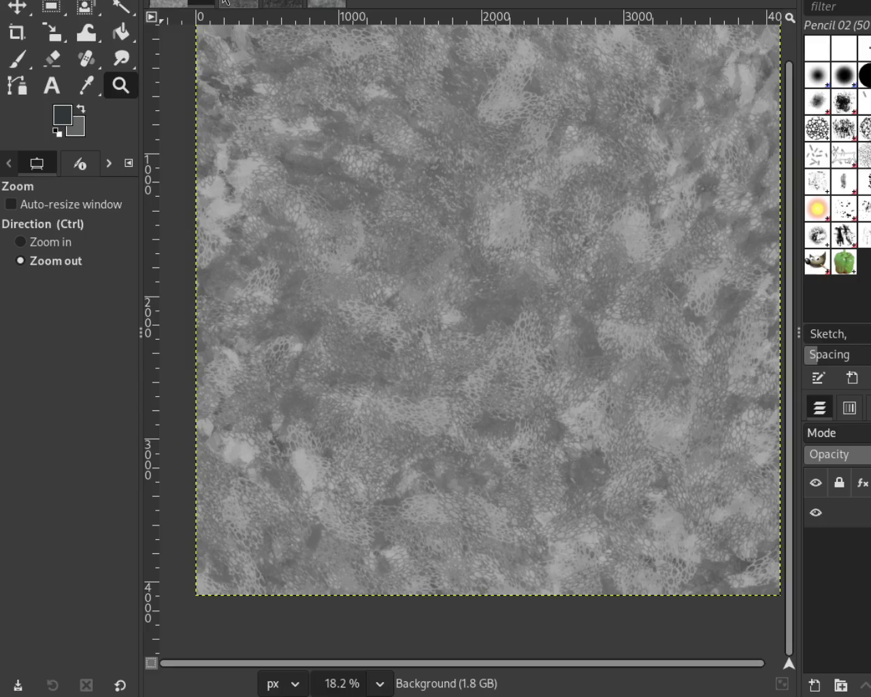
left_click(226, 3)
left_click(280, 3)
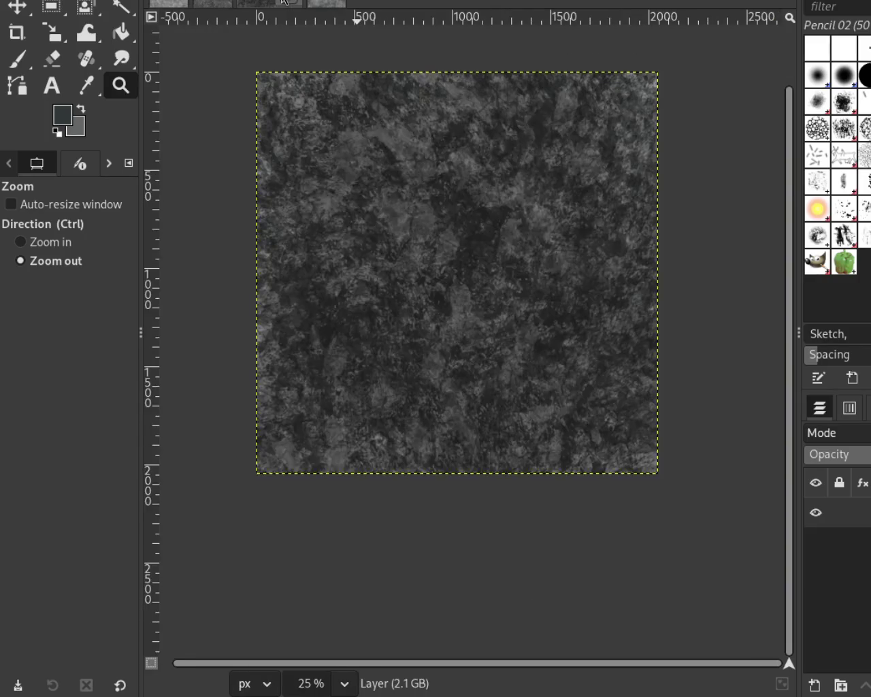
left_click(176, 3)
left_click(226, 3)
left_click(280, 2)
left_click(329, 6)
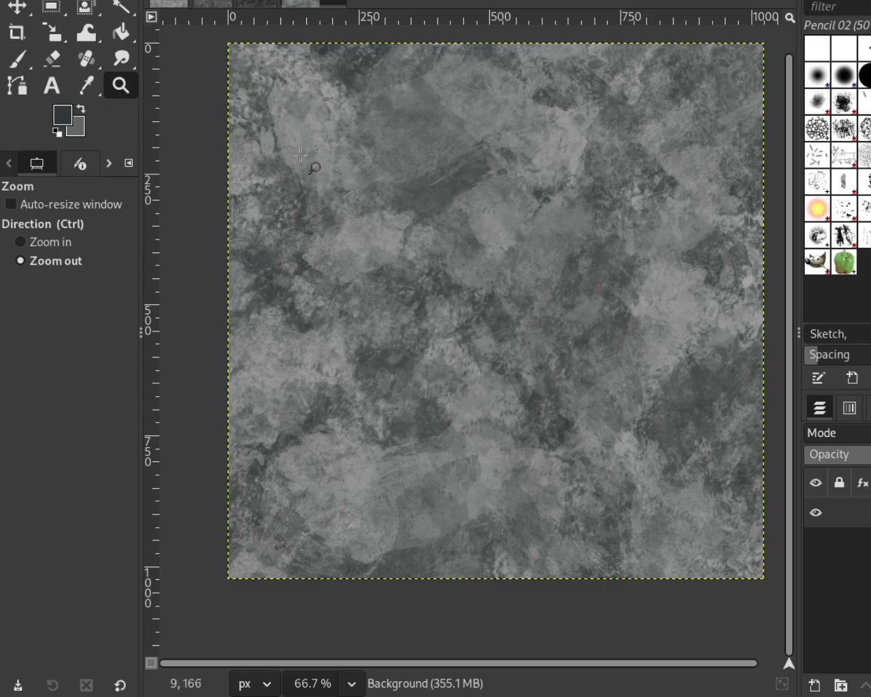
Inspect the lighter stone texture up close, returning it to 66.7% zoom
scroll(311, 165, "up", 1, "ctrl")
scroll(450, 252, "down", 3, "ctrl")
scroll(532, 246, "up", 2, "ctrl")
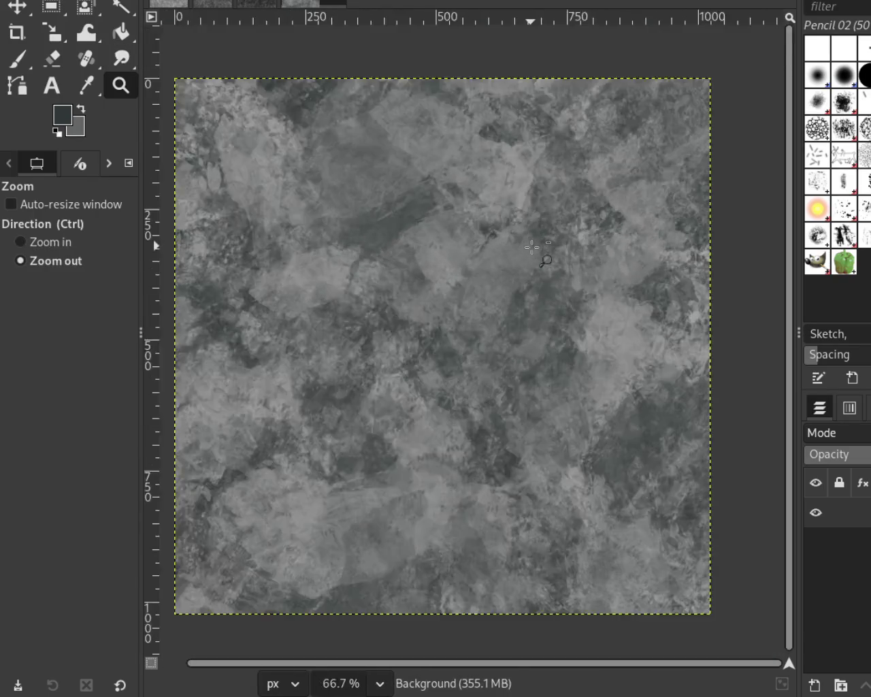
scroll(528, 248, "down", 1, "ctrl")
scroll(458, 278, "up", 1, "ctrl")
scroll(454, 279, "down", 1, "ctrl")
scroll(446, 272, "up", 1, "ctrl")
scroll(434, 269, "down", 1, "ctrl")
scroll(432, 269, "up", 1, "ctrl")
scroll(436, 268, "down", 1, "ctrl")
scroll(436, 273, "up", 1, "ctrl")
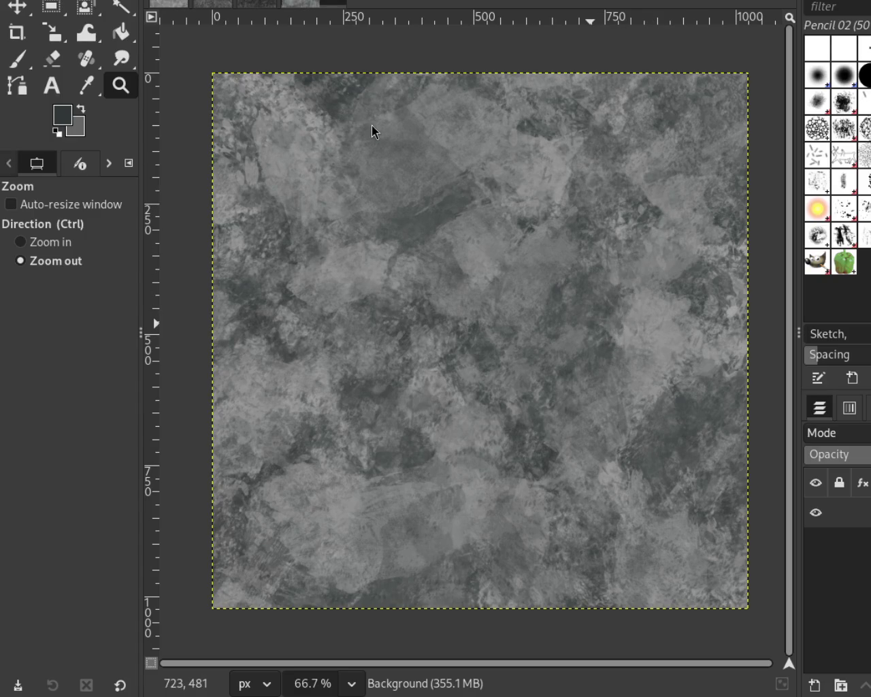
left_click(474, 212, "ctrl")
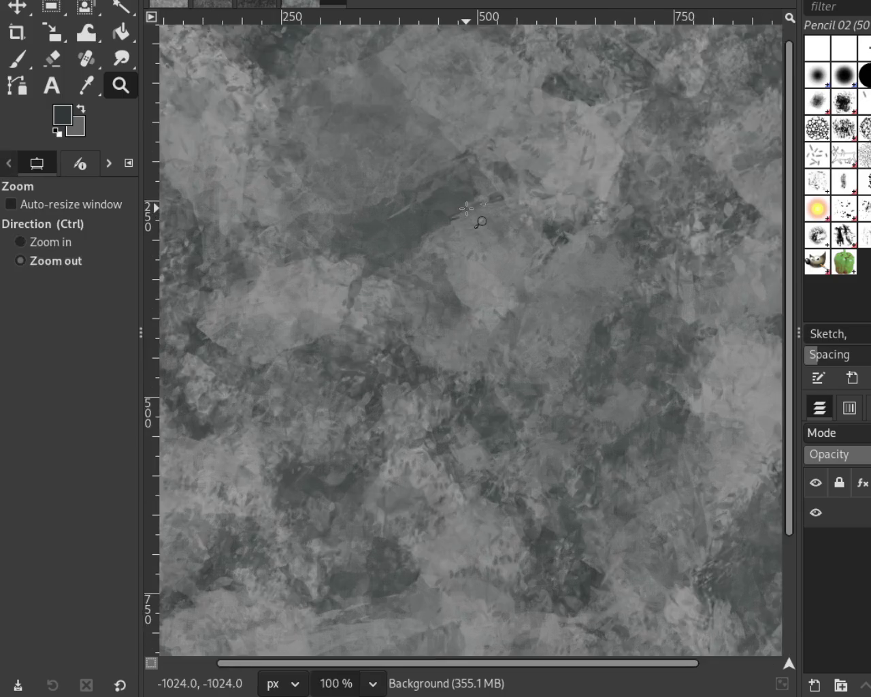
left_click(463, 208)
left_click(465, 230, "ctrl")
left_click(479, 237)
left_click(473, 232)
left_click(467, 226, "ctrl")
left_click(462, 221, "ctrl")
left_click(457, 215)
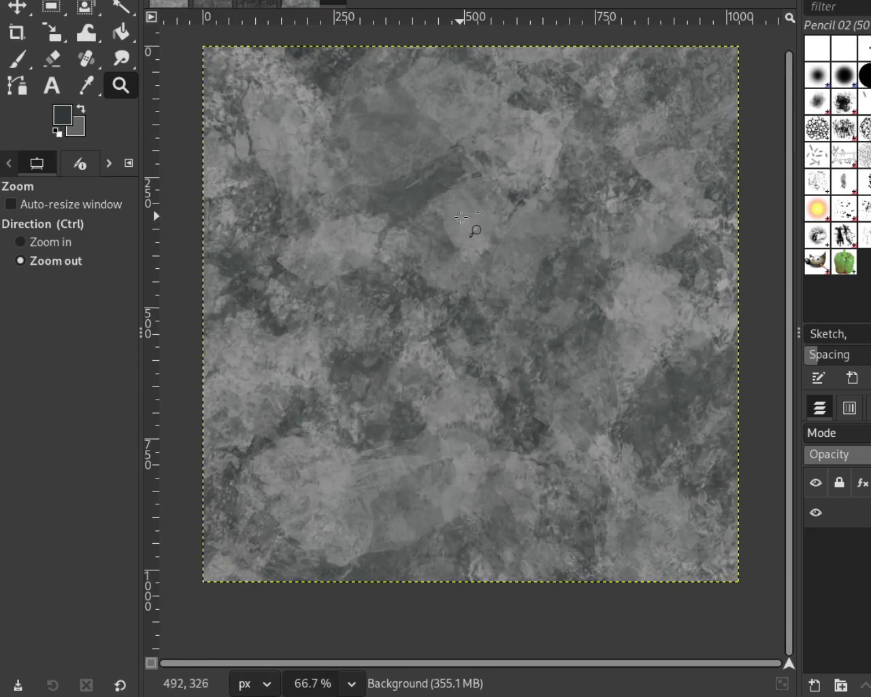
left_click(470, 245, "ctrl")
left_click(483, 279)
left_click(497, 310, "ctrl")
left_click(494, 305)
left_click(507, 269, "ctrl")
left_click(527, 248)
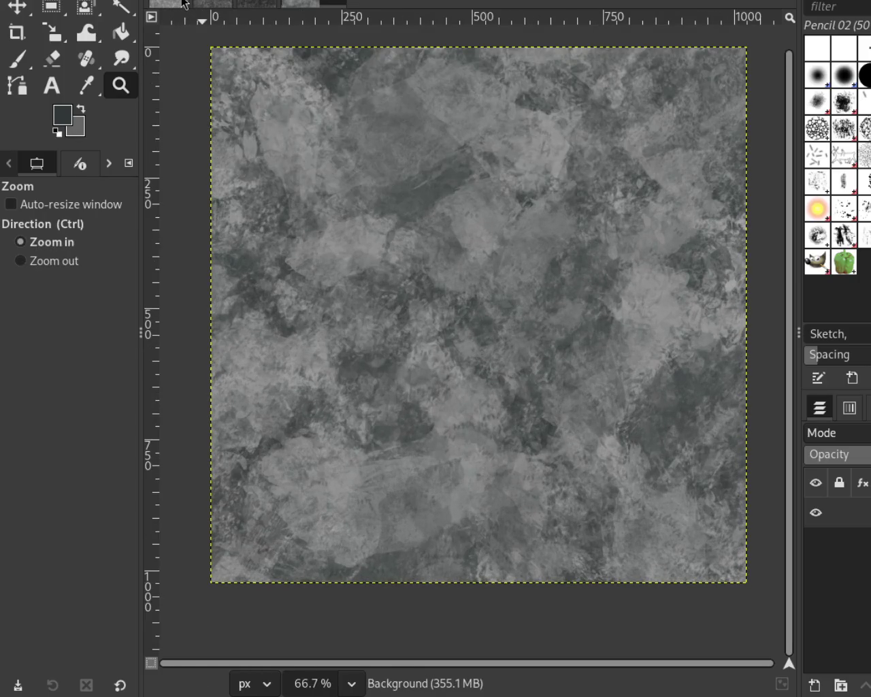
Switch among the netted, speckled and lighter textures, ending on the darker mottled texture
left_click(265, 4)
left_click(247, 2)
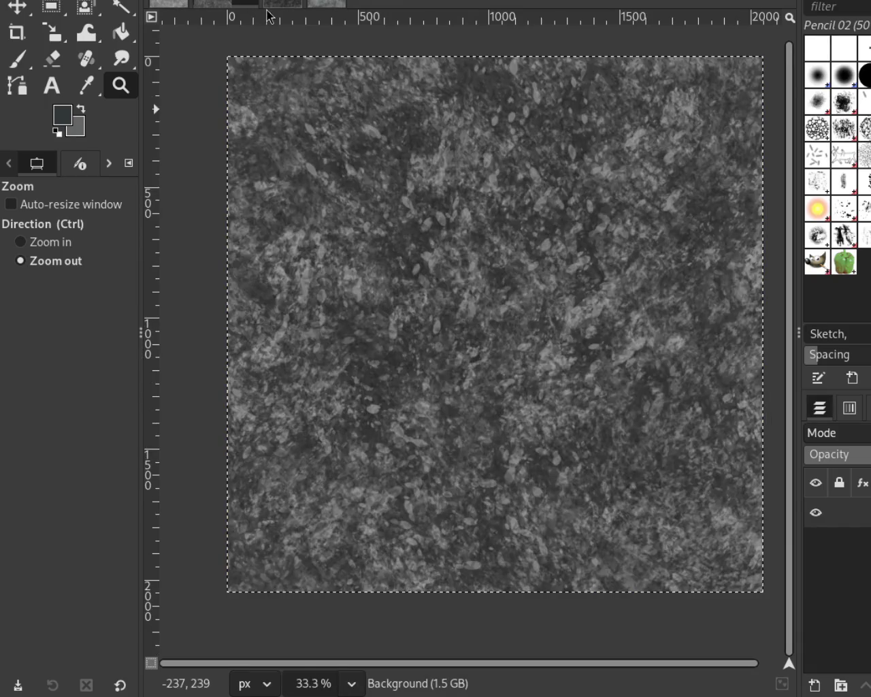
left_click(286, 3)
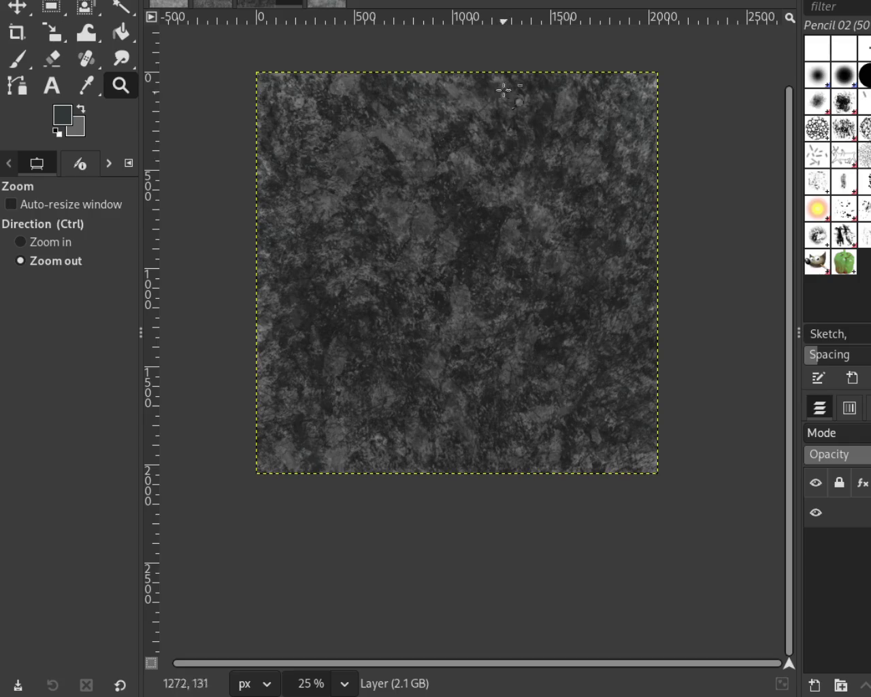
left_click(212, 4)
left_click(170, 3)
left_click(282, 3)
left_click(333, 3)
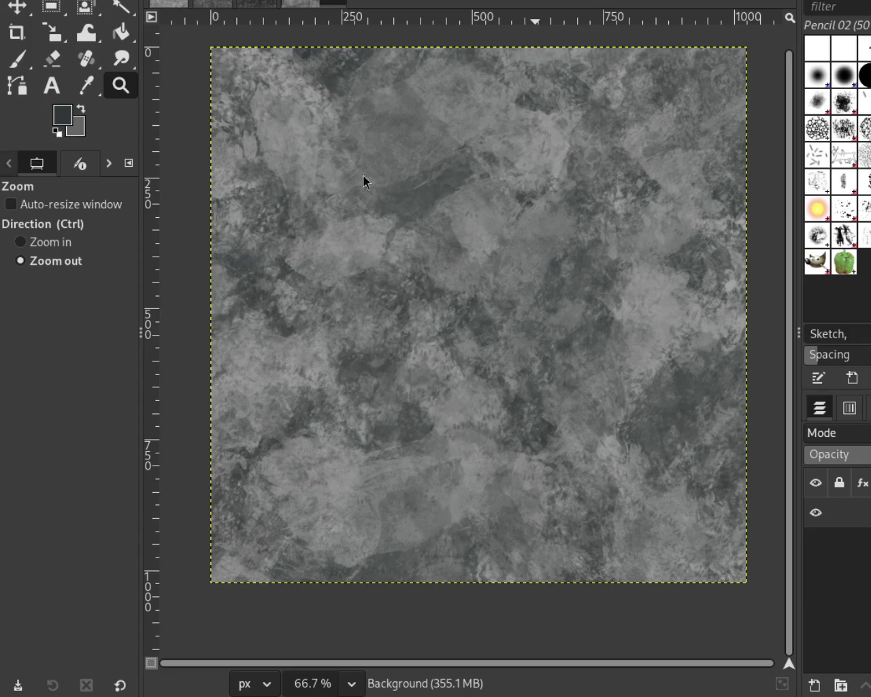
left_click(259, 2)
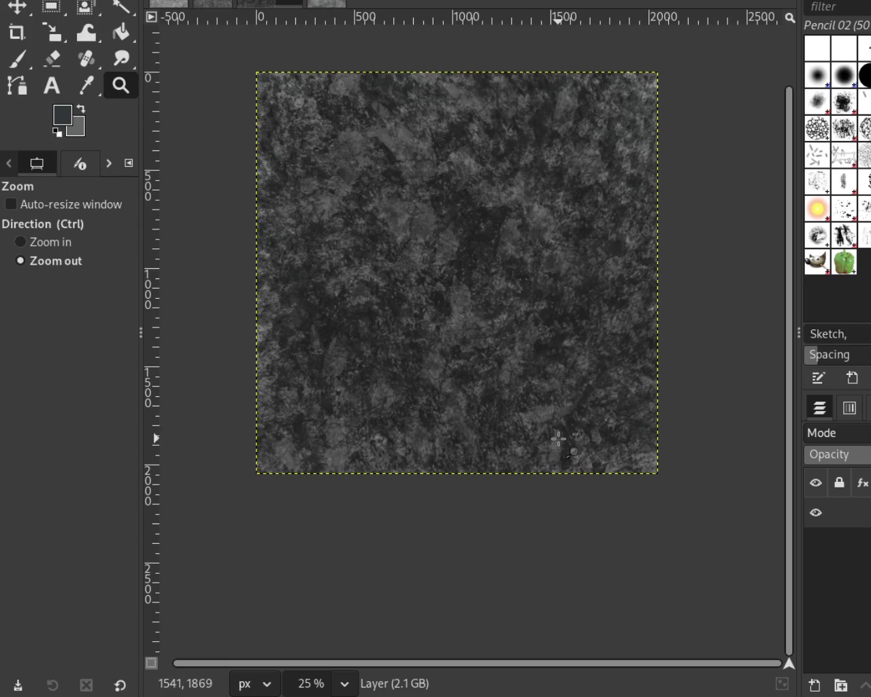
Save the densely mottled dark stone image to Documents as 11.xcf
key("ctrl")
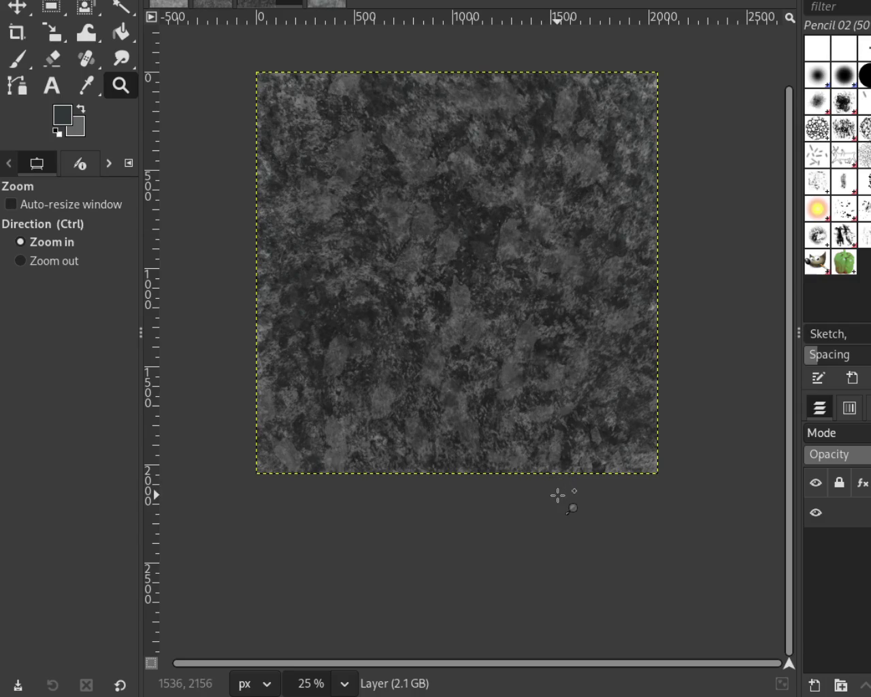
key("ctrl")
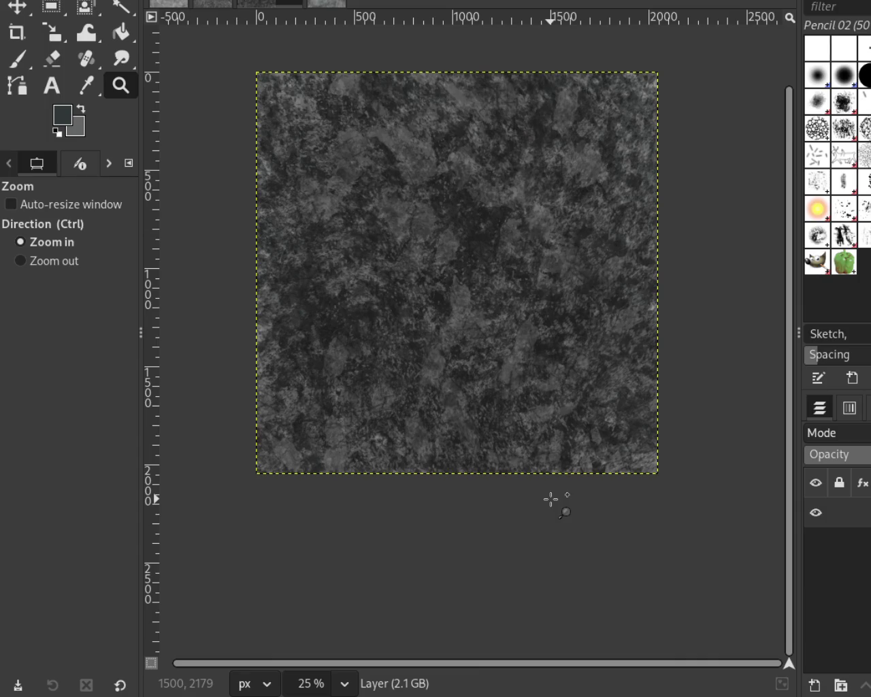
key("ctrl")
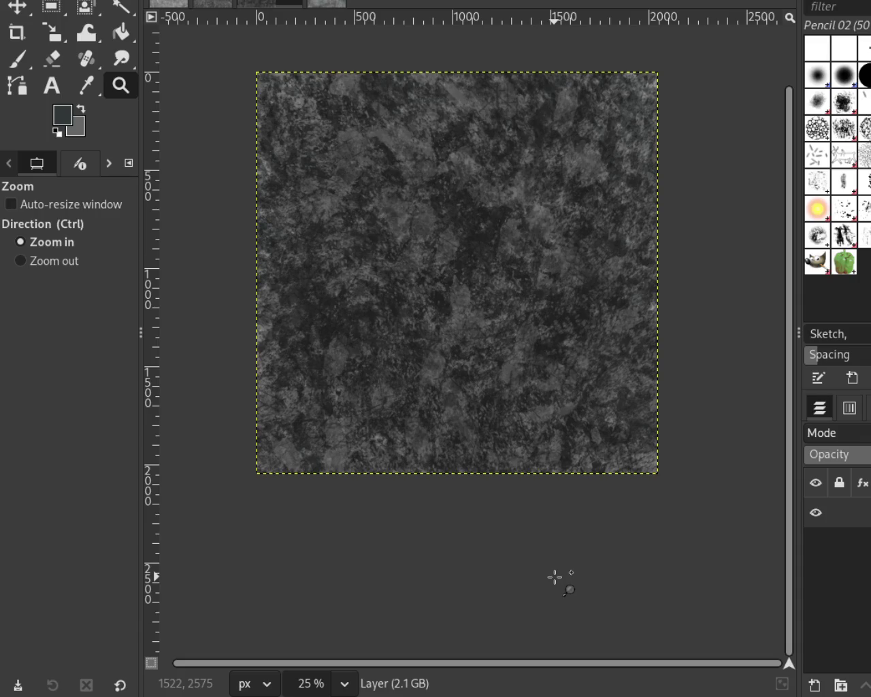
key("ctrl+s")
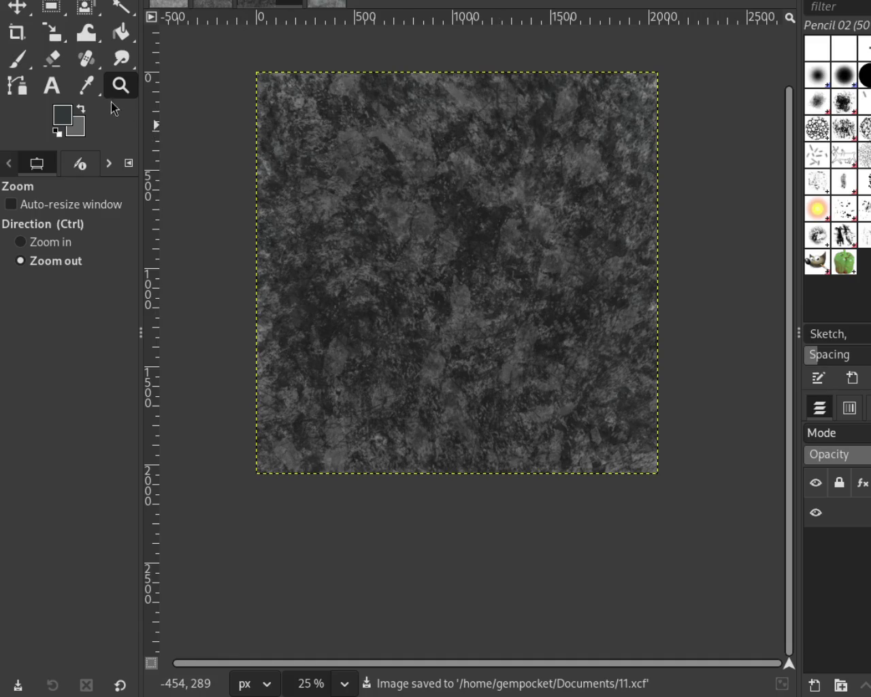
left_click(481, 260, "ctrl")
left_click(480, 261, "ctrl")
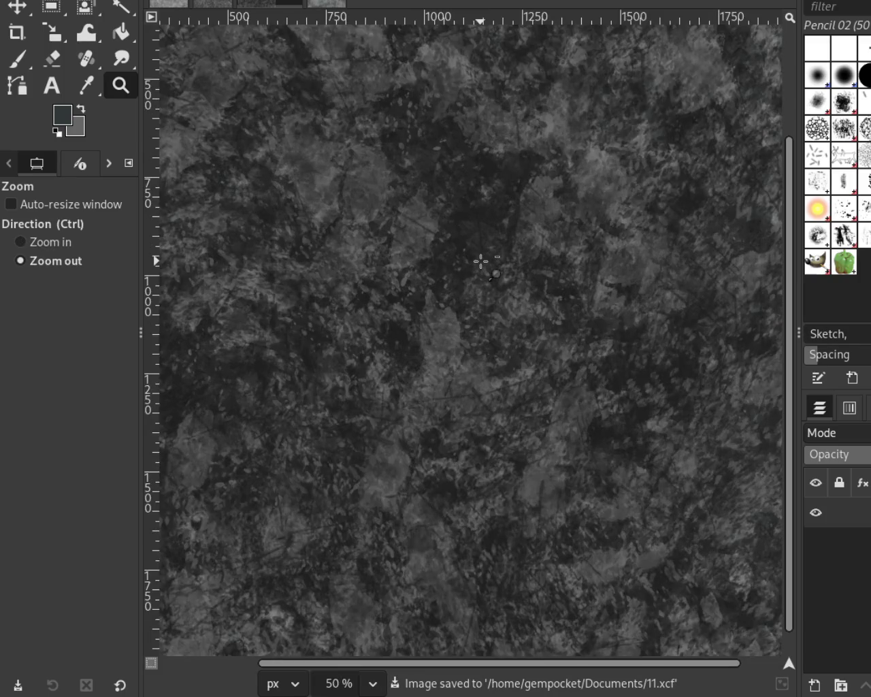
left_click(480, 260)
left_click(479, 260)
left_click(443, 171, "ctrl")
left_click(579, 272)
left_click(525, 347, "ctrl")
left_click(524, 347, "ctrl")
left_click(529, 261)
left_click(530, 265, "ctrl")
left_click(530, 265, "ctrl")
left_click(560, 273)
left_click(561, 272, "ctrl")
left_click(560, 271)
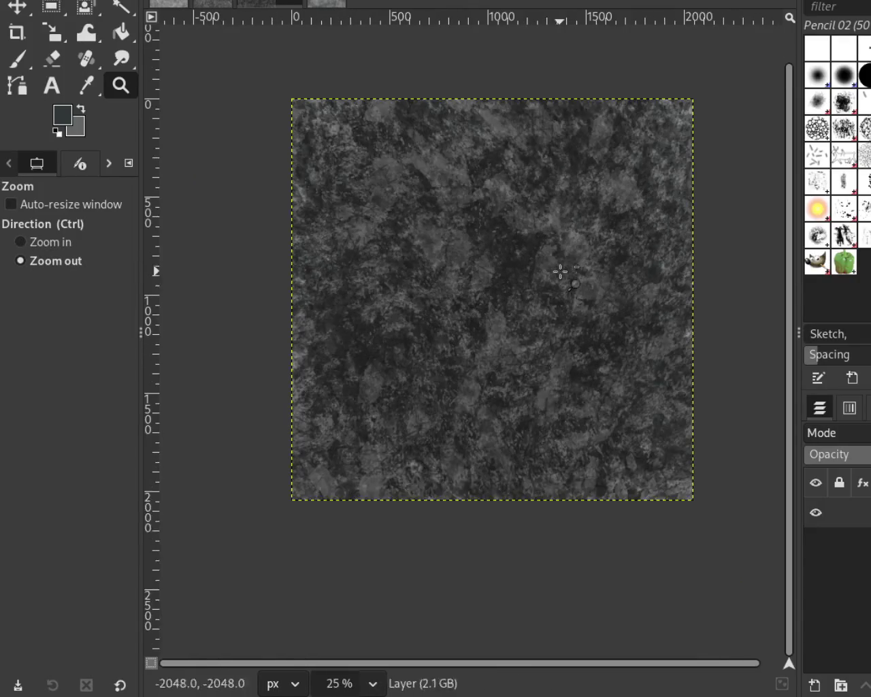
left_click(535, 279, "ctrl")
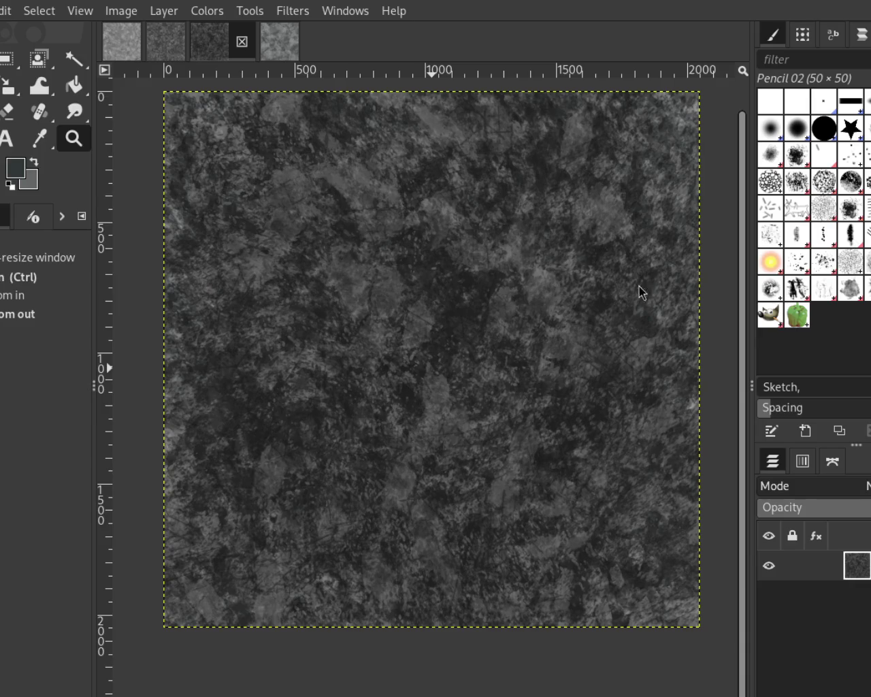
key("ctrl")
left_click(264, 55)
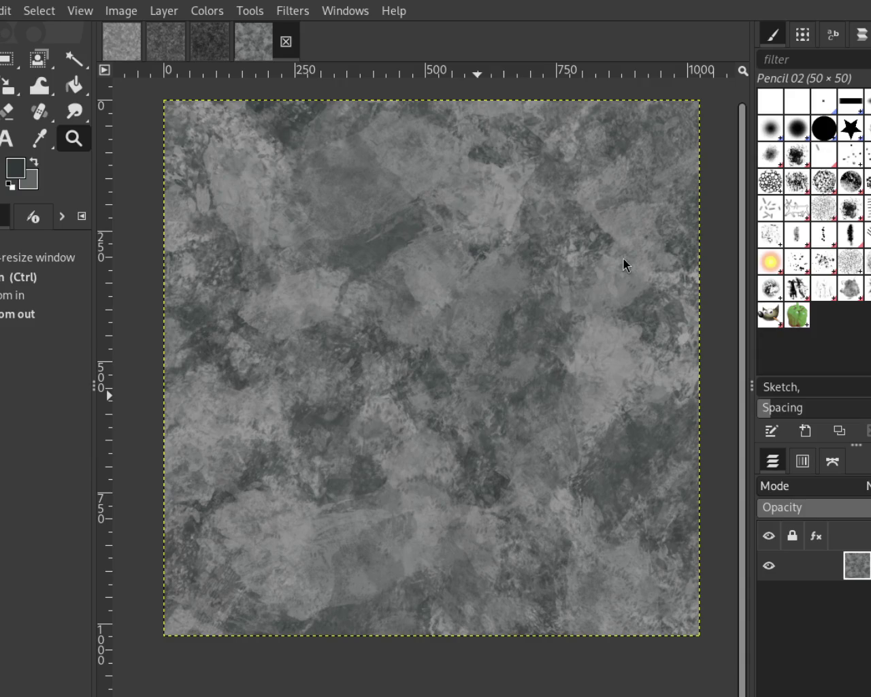
left_click(222, 40)
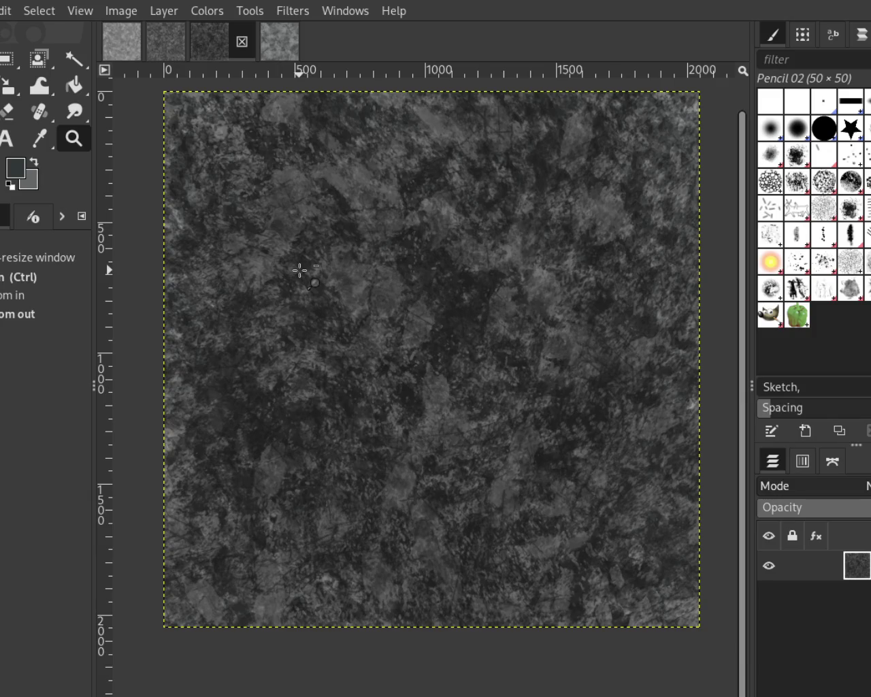
left_click(154, 41)
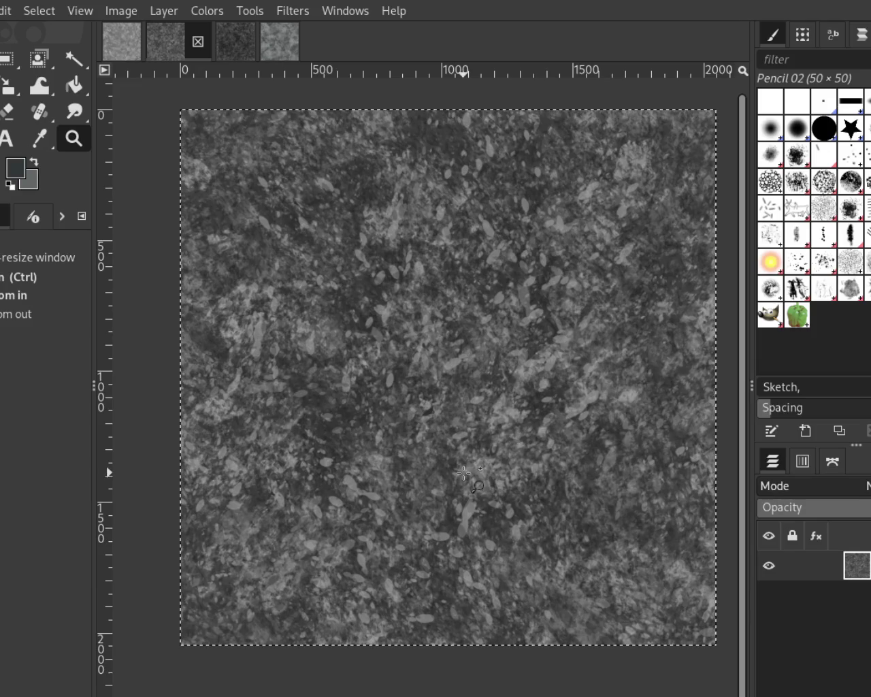
key("ctrl+z")
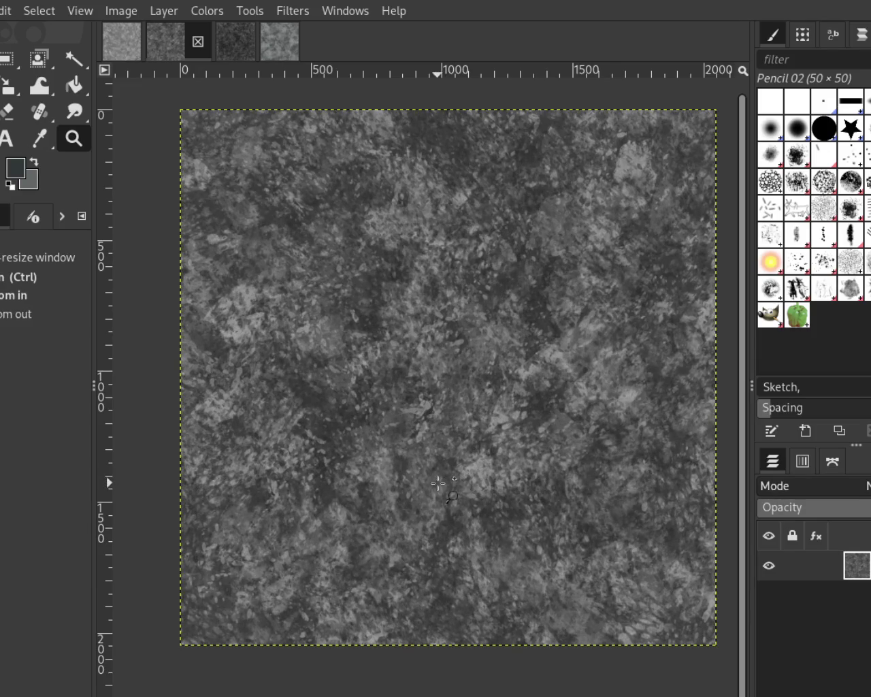
key("ctrl+y")
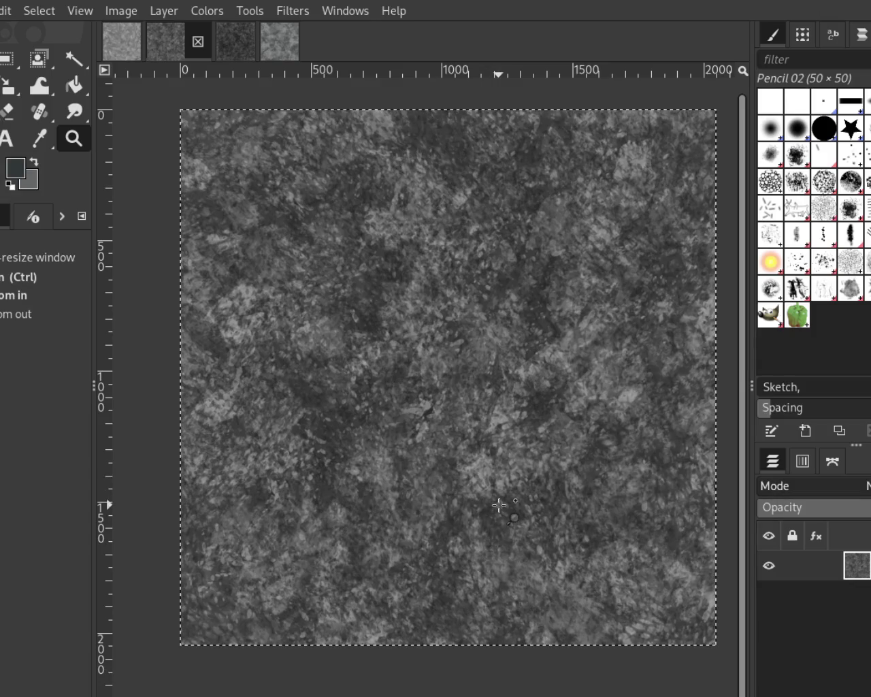
key("ctrl")
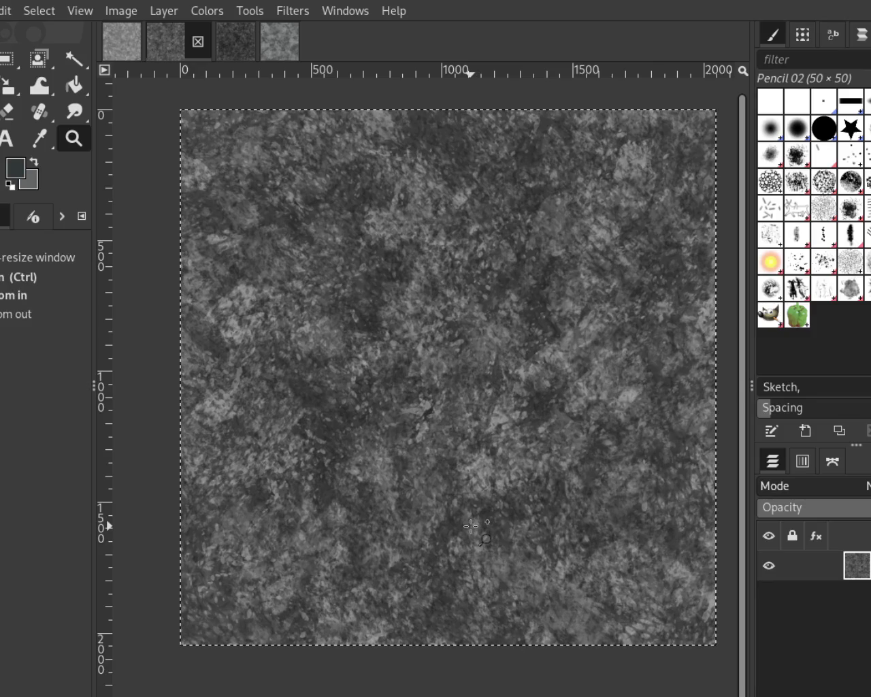
key("ctrl")
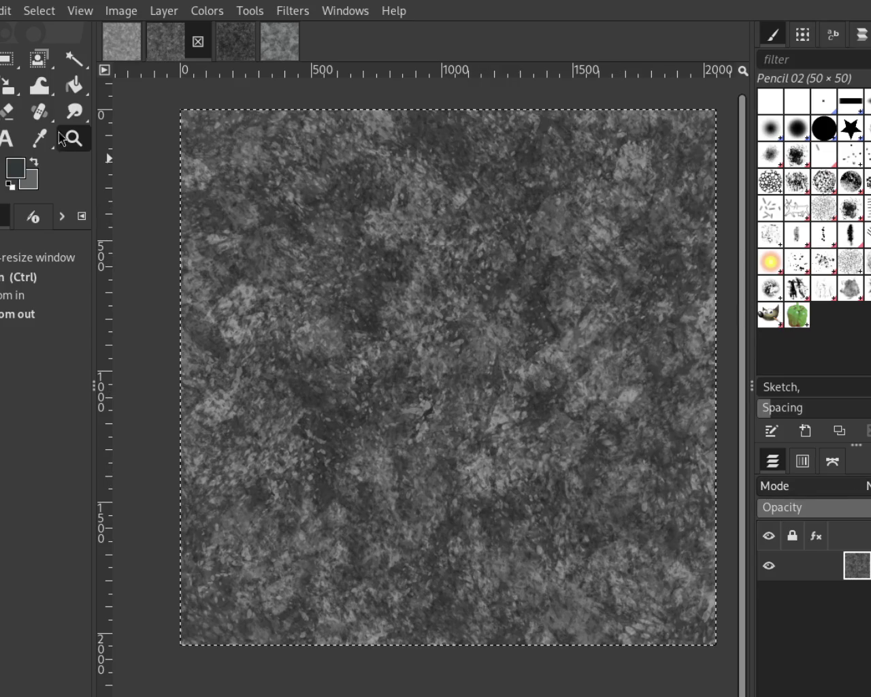
left_click(484, 294)
Zoom in and out on the current stone texture to inspect its detail
left_click(485, 295, "ctrl")
left_click(646, 364)
left_click(646, 364, "ctrl")
left_click(646, 364, "ctrl")
left_click(646, 364)
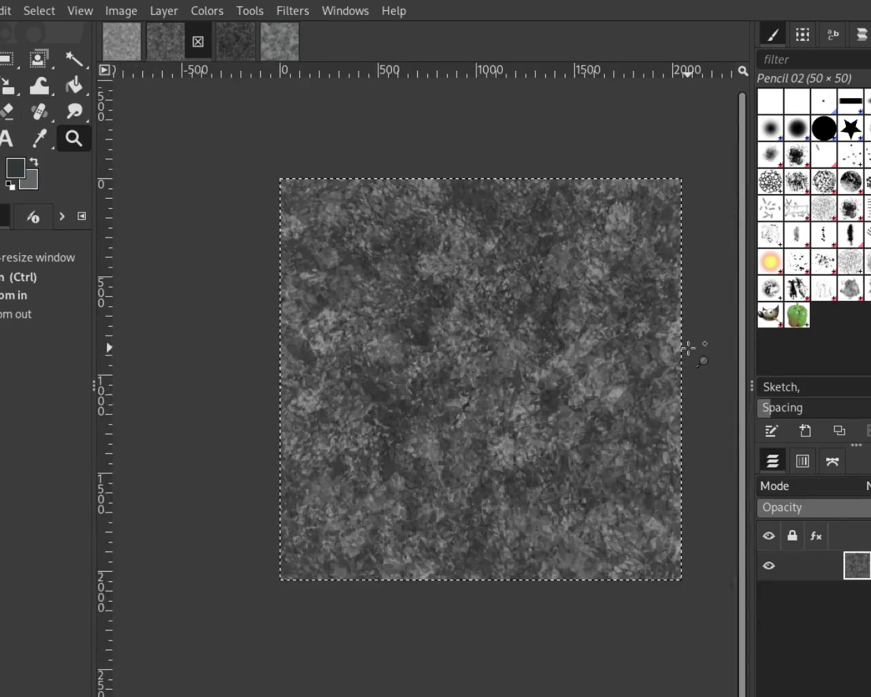
left_click(646, 363)
left_click(646, 364, "ctrl")
left_click(613, 341, "ctrl")
left_click(570, 312)
left_click(570, 311)
left_click(570, 312, "ctrl")
left_click(570, 312, "ctrl")
left_click(517, 341)
left_click(524, 368, "ctrl")
left_click(533, 409)
left_click(506, 294, "ctrl")
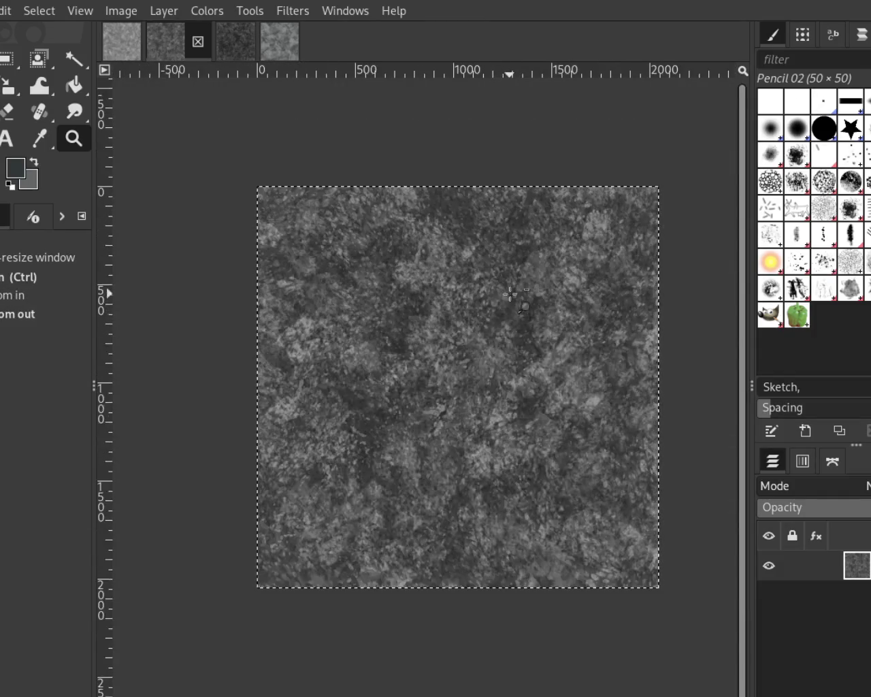
left_click(479, 387)
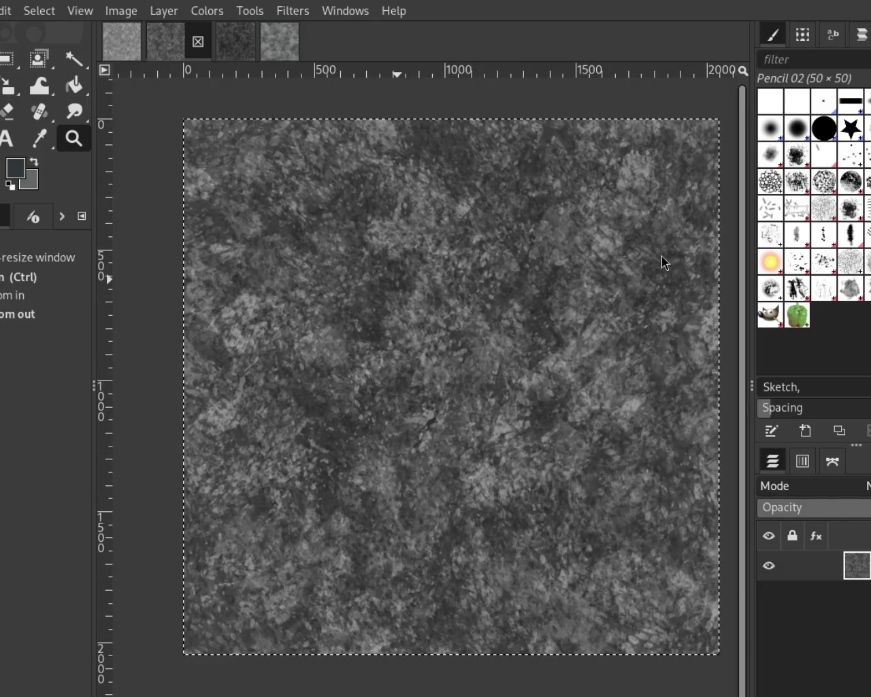
Flip through the third, fourth and second texture images, ending on the second
left_click(236, 40)
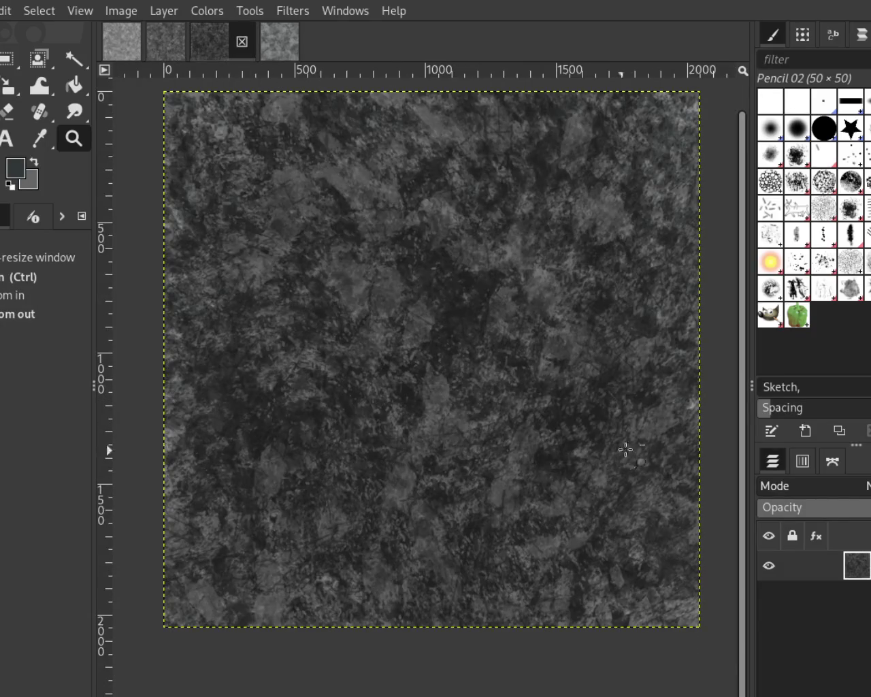
left_click(284, 45)
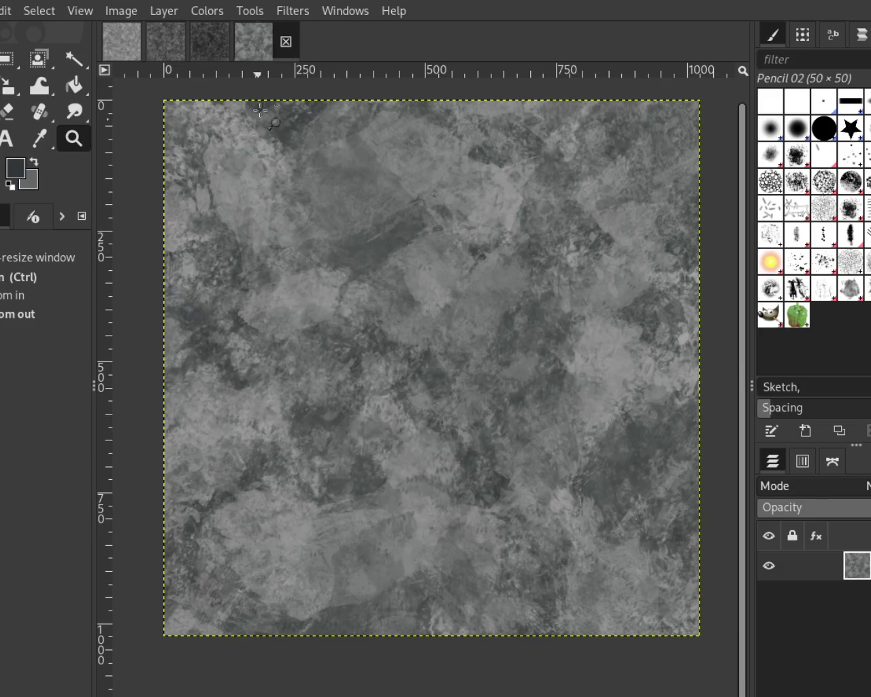
left_click(207, 45)
left_click(163, 43)
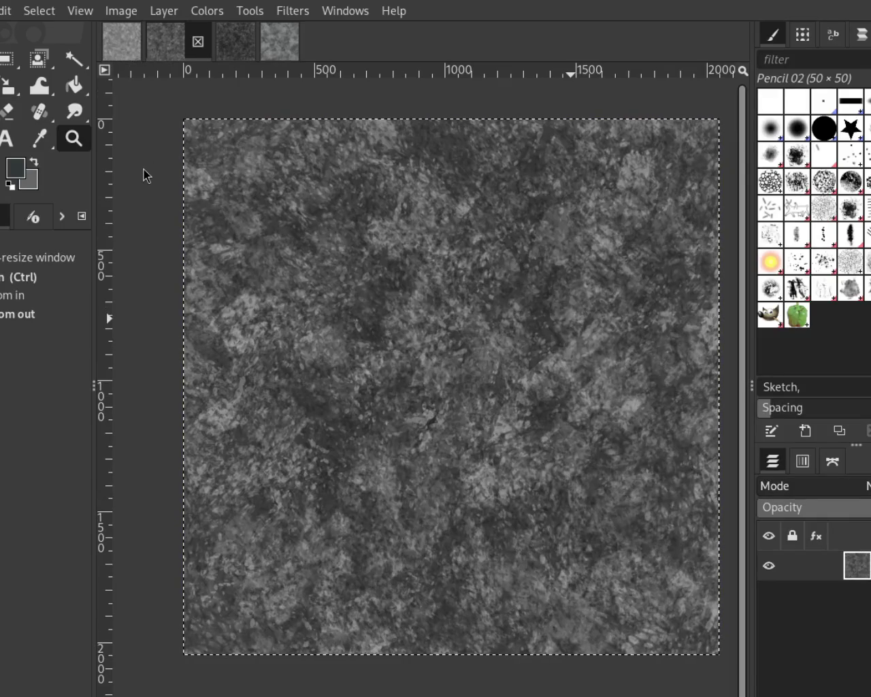
Zoom into the second texture's detail, then back out to the whole image
left_click(525, 361)
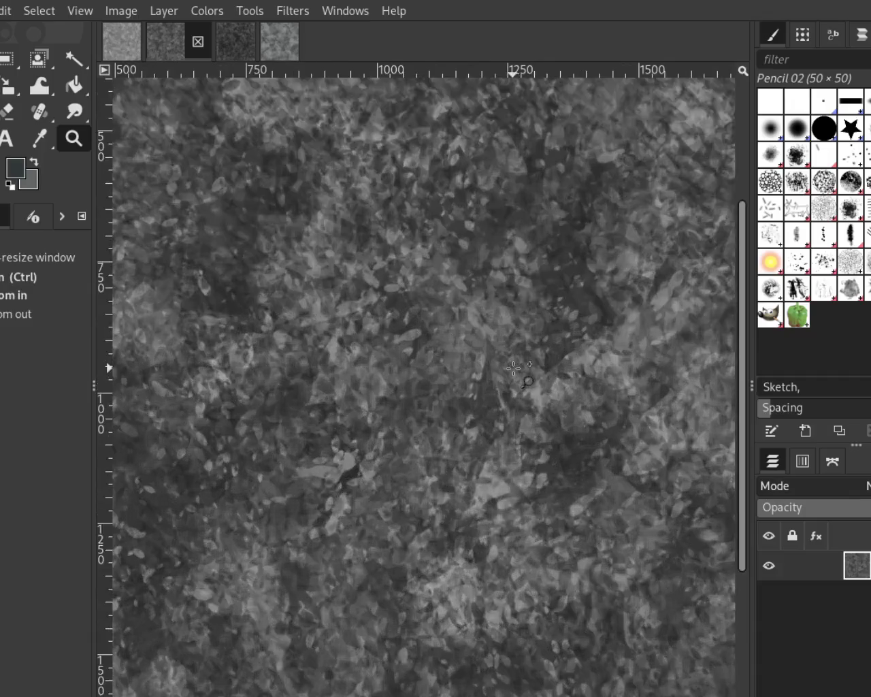
left_click(519, 291)
left_click(519, 291, "ctrl")
left_click(518, 290)
left_click(519, 290)
left_click(518, 291)
left_click(519, 291, "ctrl")
left_click(519, 291, "ctrl")
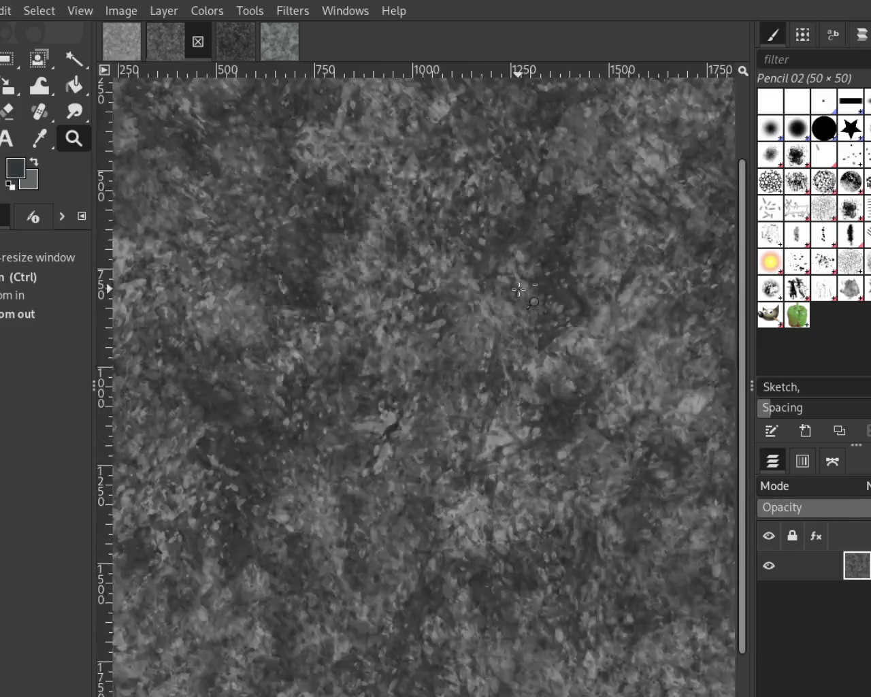
left_click(518, 286, "ctrl")
left_click(541, 260)
key("ctrl")
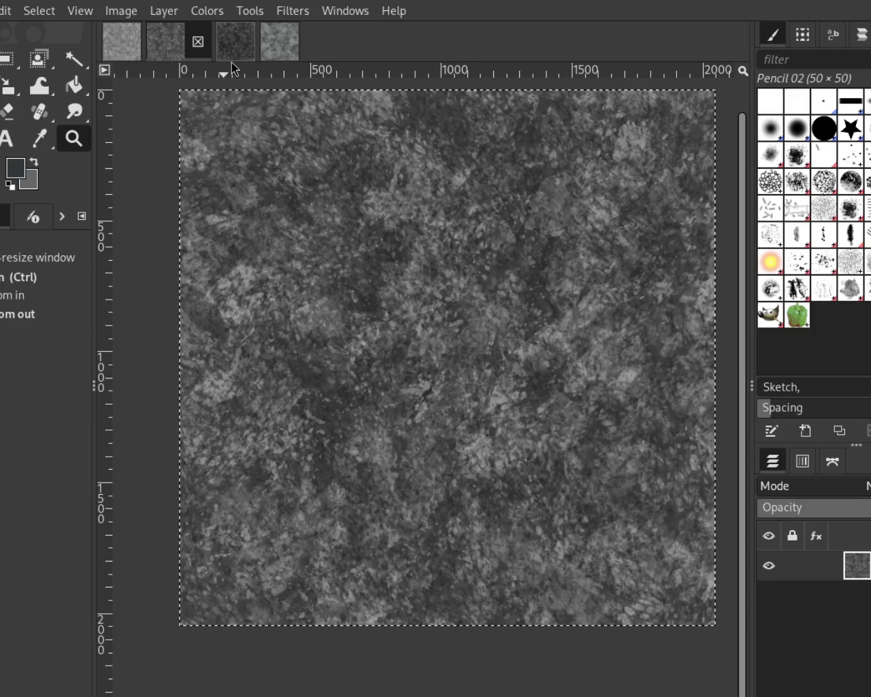
Bring the lighter fourth texture image forward and zoom in and out on it
left_click(279, 43)
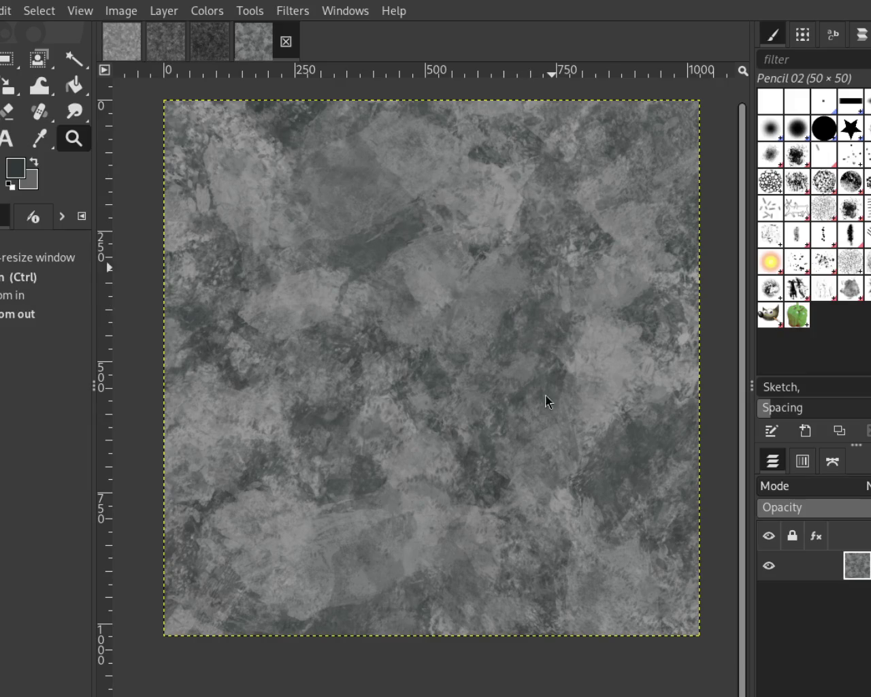
left_click(523, 296)
left_click(523, 297, "ctrl")
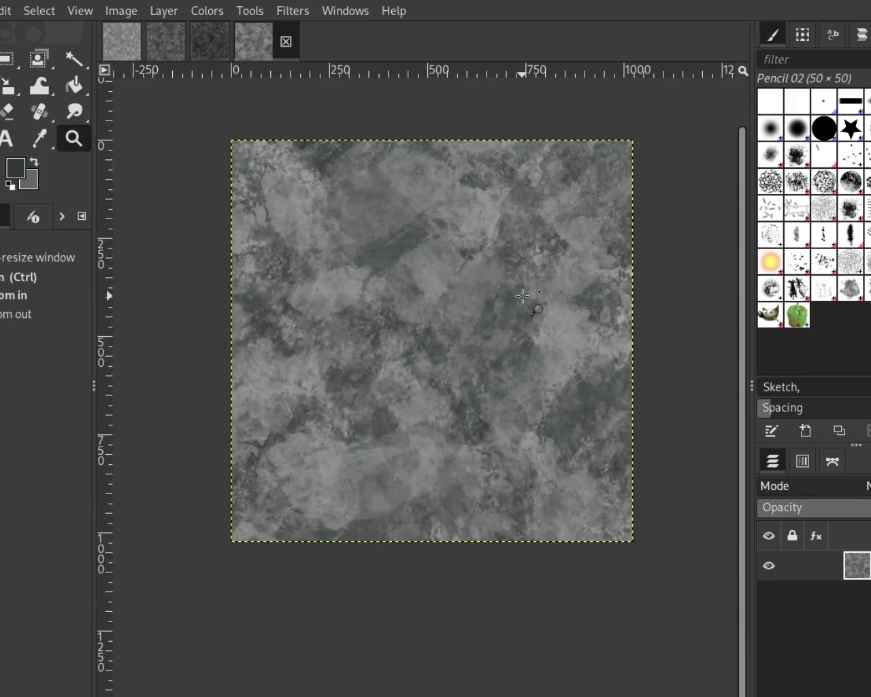
Zoom around the light texture, then bring the dark third texture image forward
left_click(523, 296, "ctrl")
left_click(476, 248)
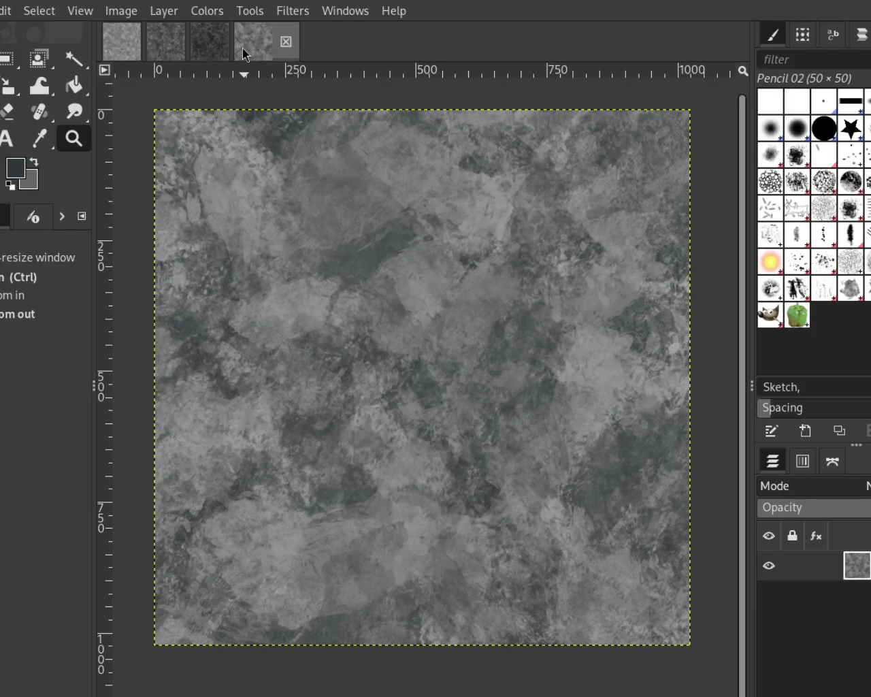
left_click(213, 49)
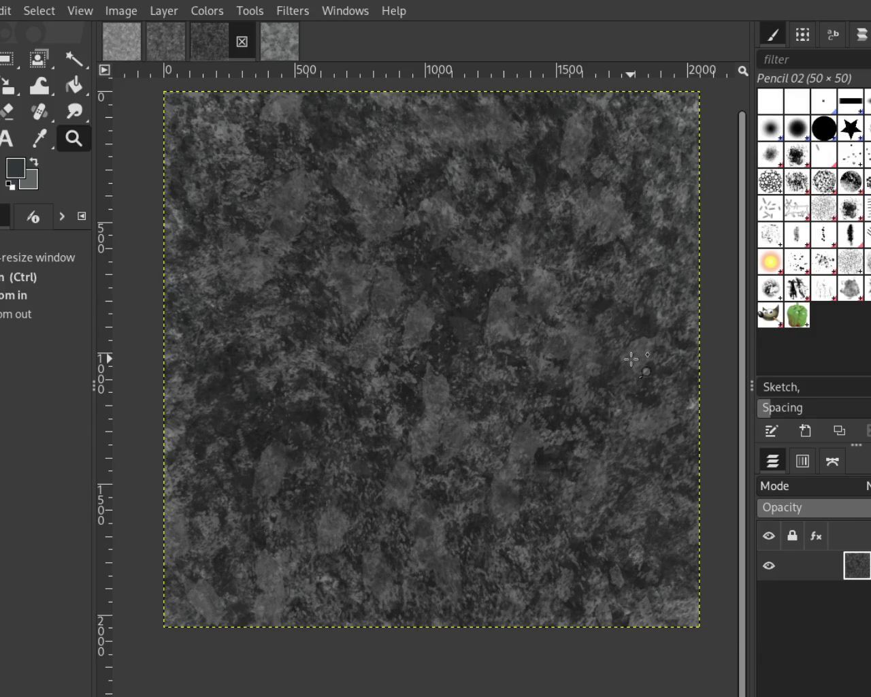
Select the Splats 01 brush, then bring the lighter fourth texture image forward
key("ctrl")
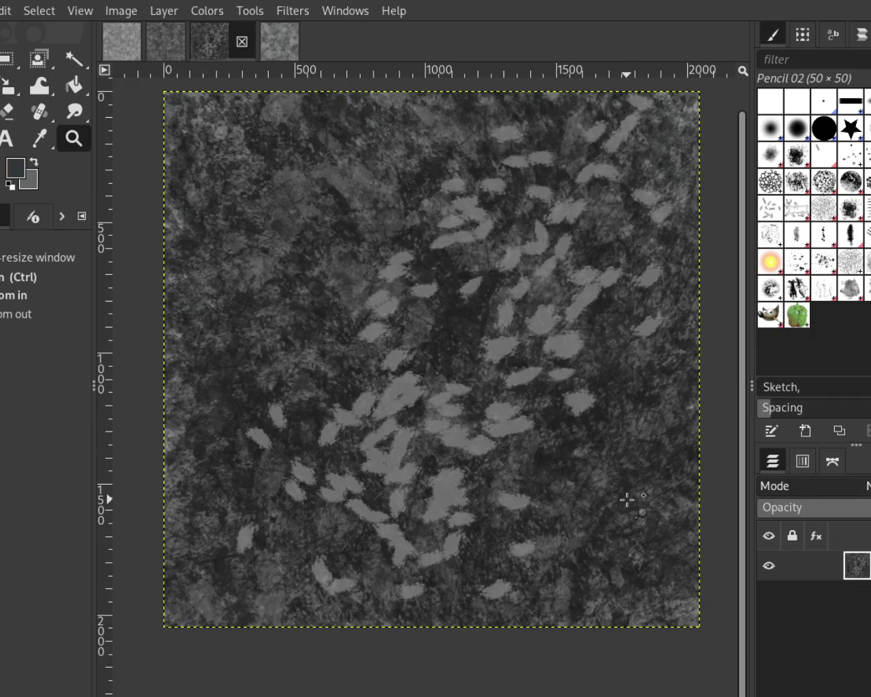
left_click(823, 289)
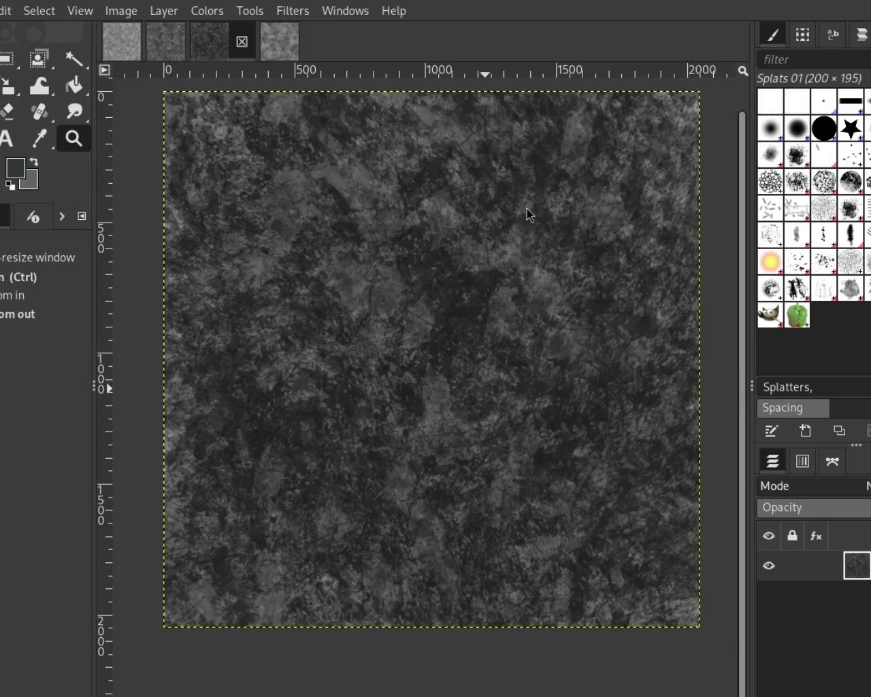
left_click(275, 43)
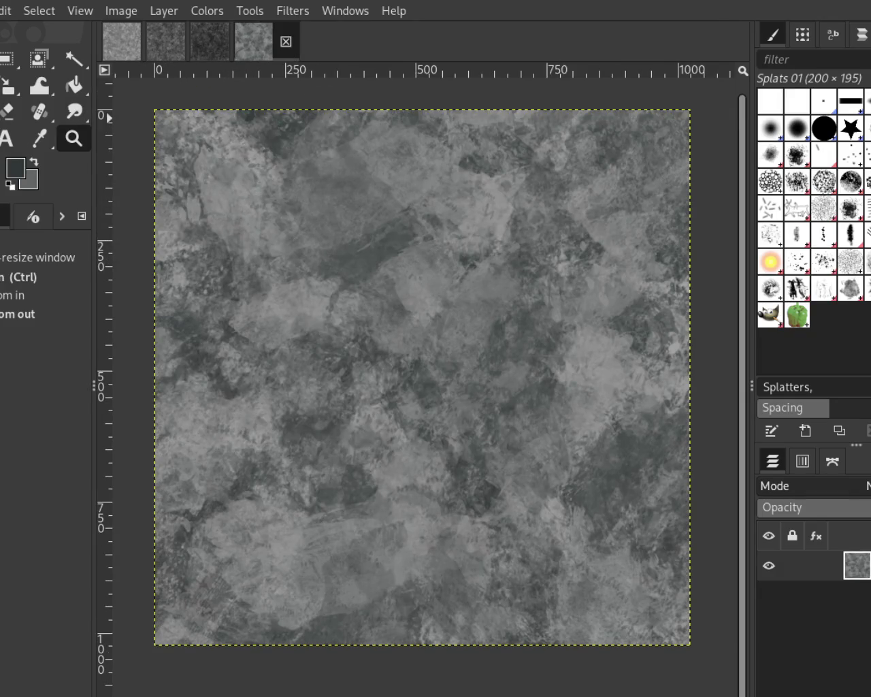
Choose the Paintbrush, bring up the darker texture and save it as 11.xcf
key("p")
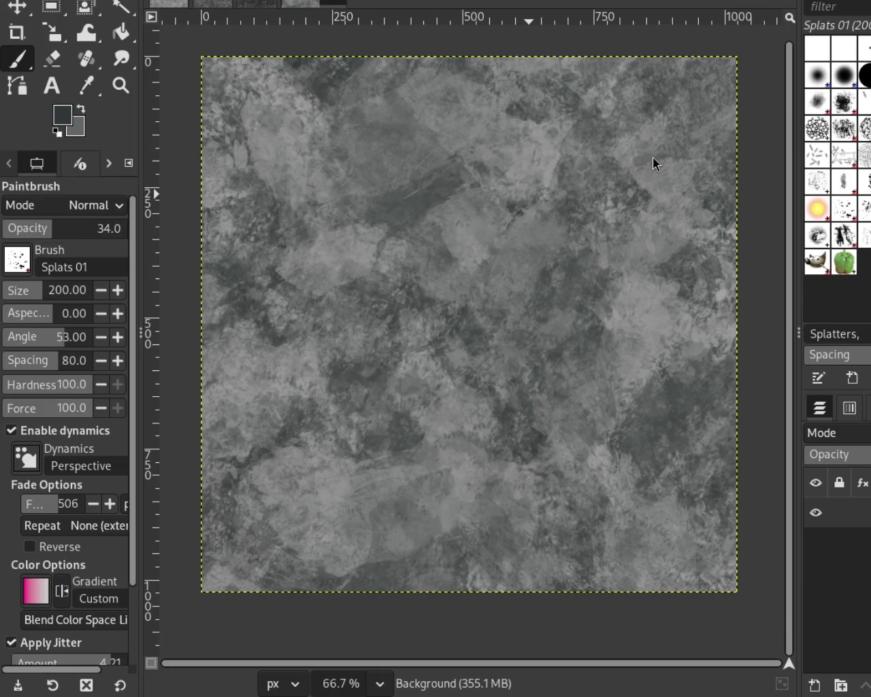
left_click(266, 4)
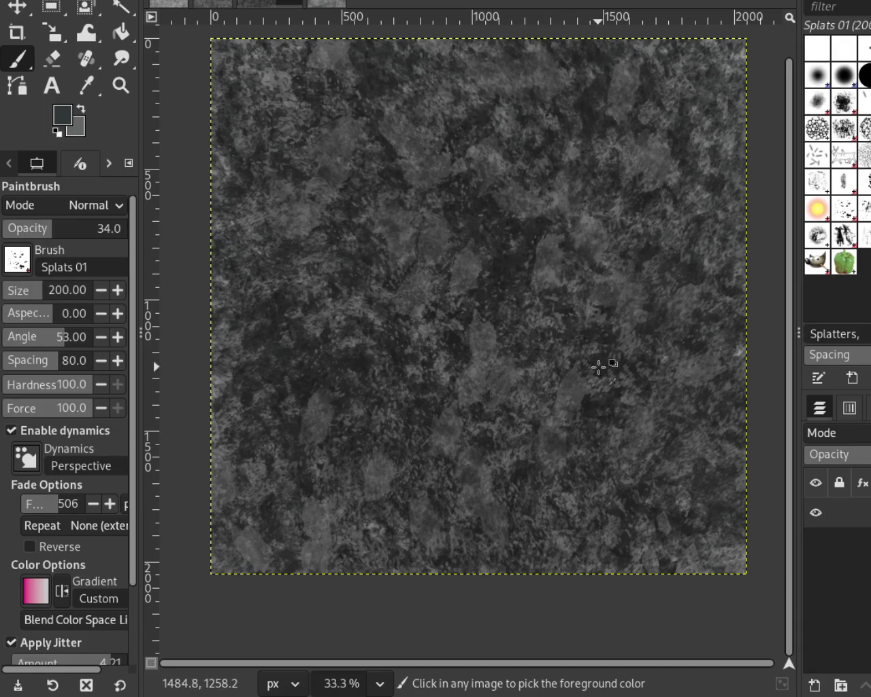
key("ctrl+s")
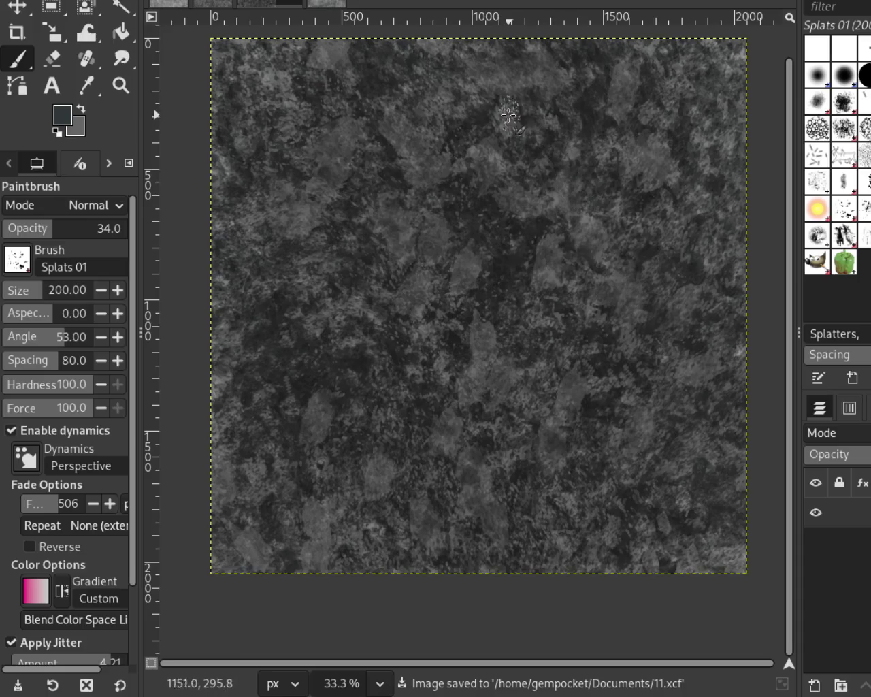
Select Bristles 01 at size 64 and sample a lighter grey from the canvas
left_click(865, 103)
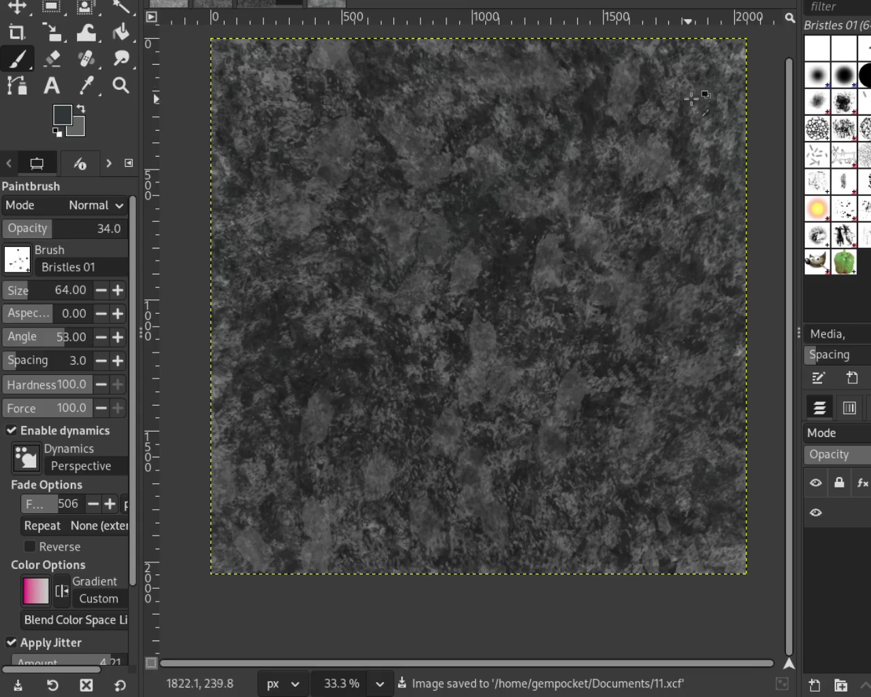
left_click(664, 48, "ctrl")
left_click(121, 85)
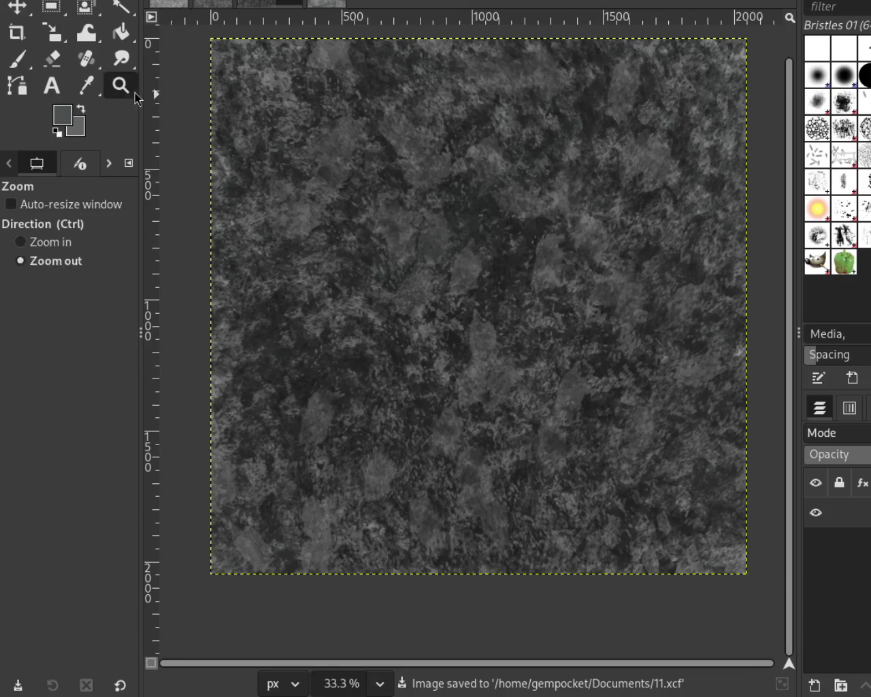
Zoom in on the tile's top-right area, then back out to the whole tile
left_click(563, 84)
left_click(562, 84)
left_click(562, 84, "ctrl")
left_click(563, 84, "ctrl")
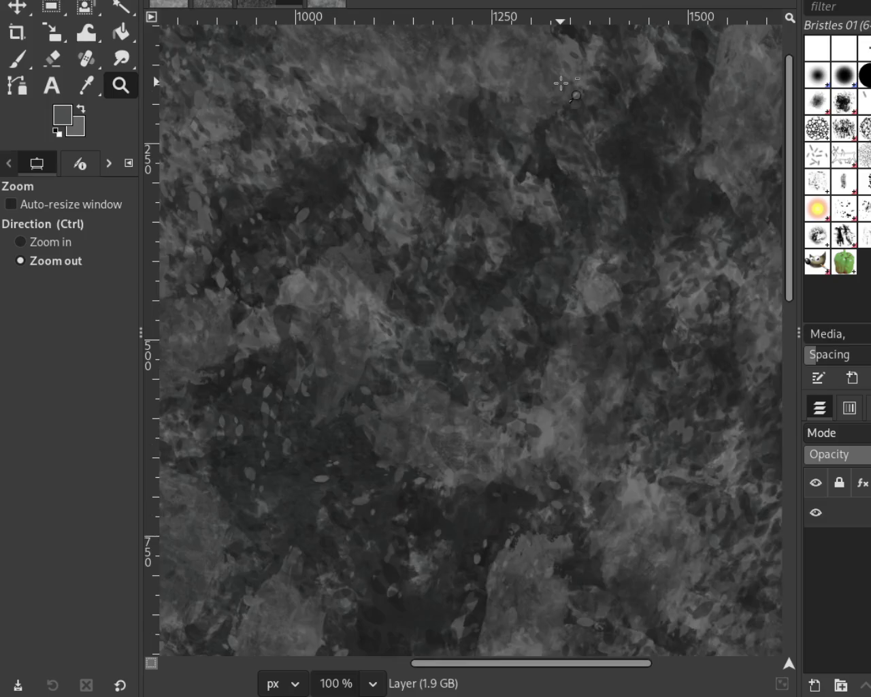
left_click(563, 84, "ctrl")
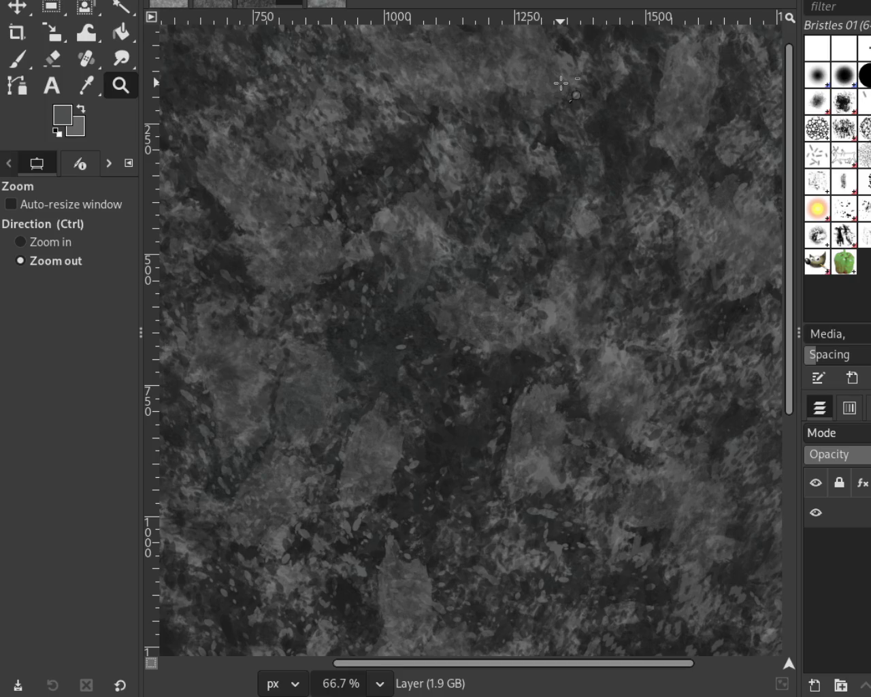
left_click(563, 84, "ctrl")
left_click(563, 84, "ctrl")
left_click(613, 350, "ctrl")
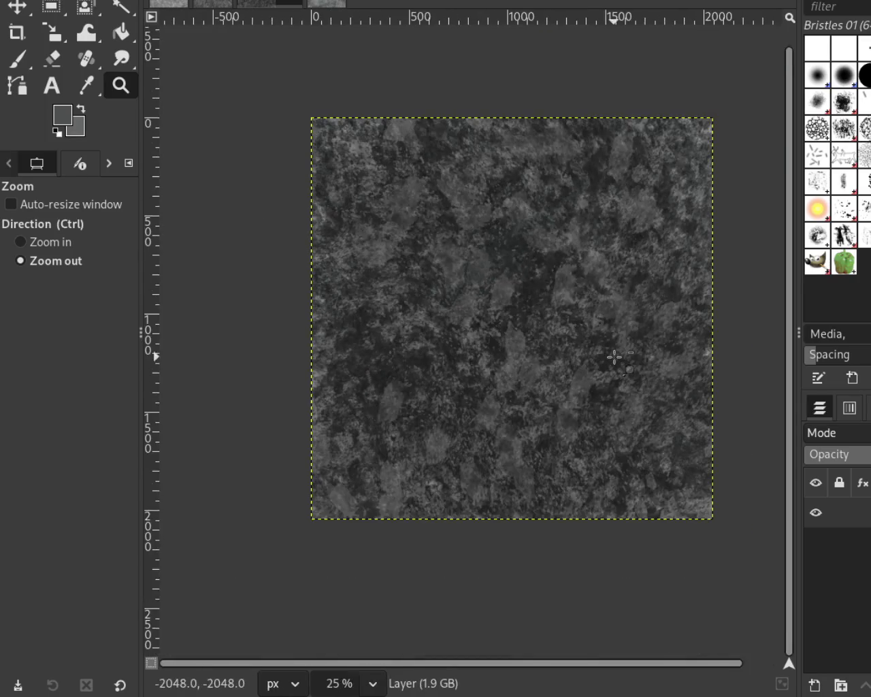
left_click(605, 325)
Inspect a texture detail, then reapply the last GEGL filter to soften the dark mottling
left_click(605, 334, "ctrl")
left_click(561, 243)
left_click(560, 243)
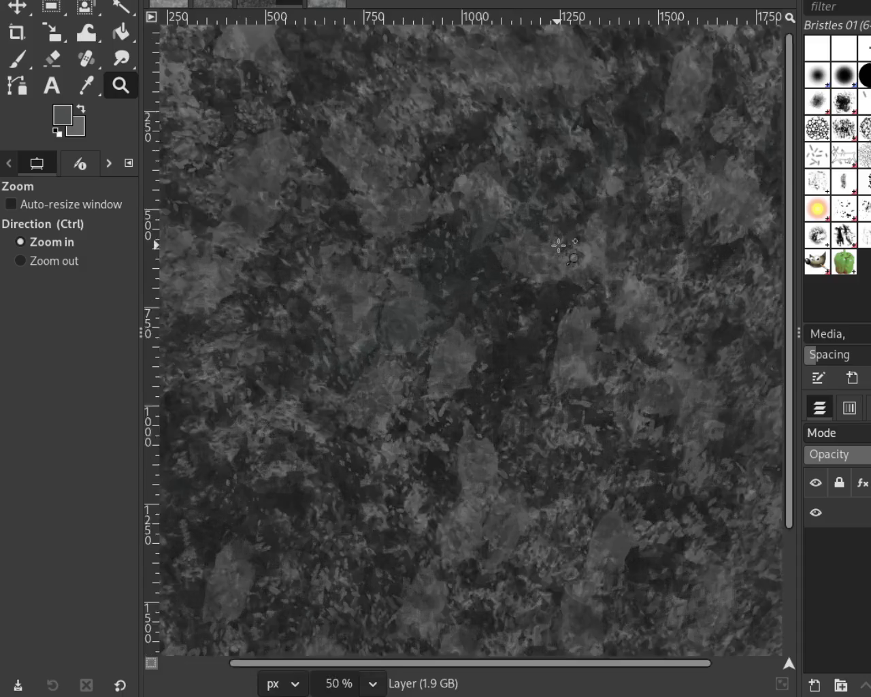
left_click(558, 245)
left_click(558, 245)
left_click(558, 245)
left_click(558, 245, "ctrl")
left_click(558, 247, "ctrl")
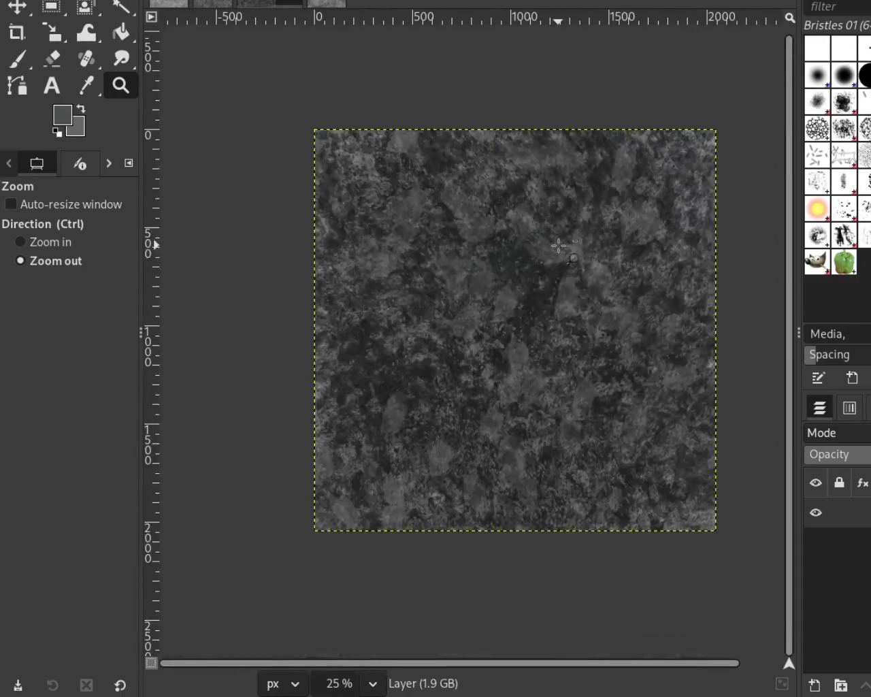
left_click(591, 350)
left_click(591, 350)
left_click(590, 351, "ctrl")
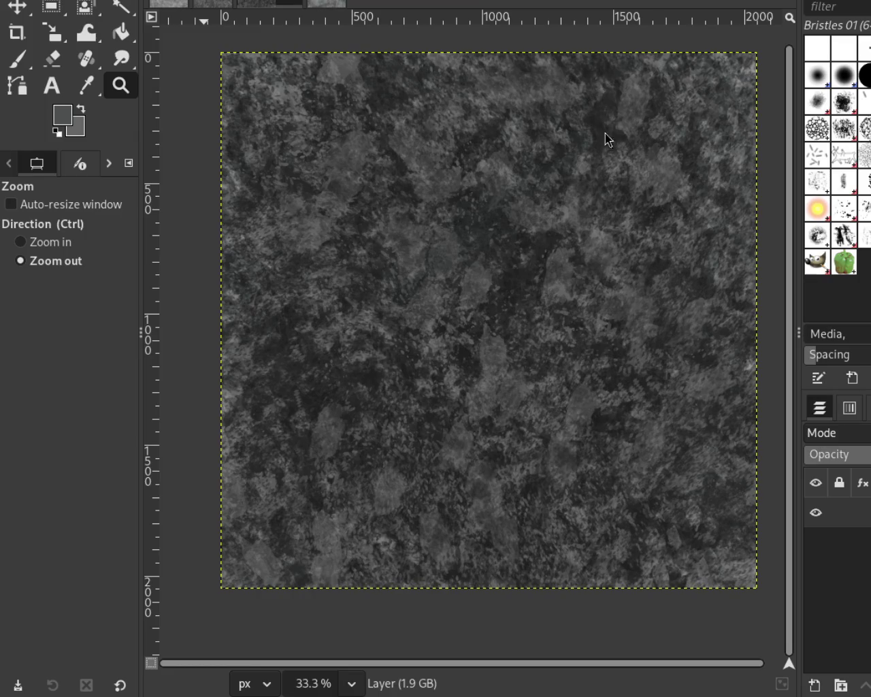
key("ctrl+f")
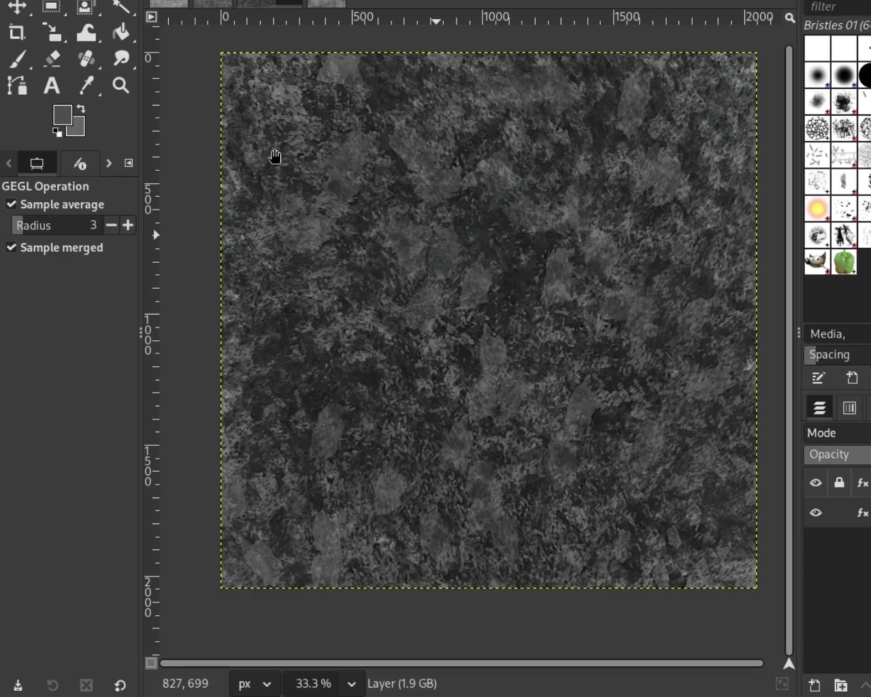
Zoom in and out on the filtered dark texture's upper area to judge it
left_click(121, 86)
left_click(605, 102)
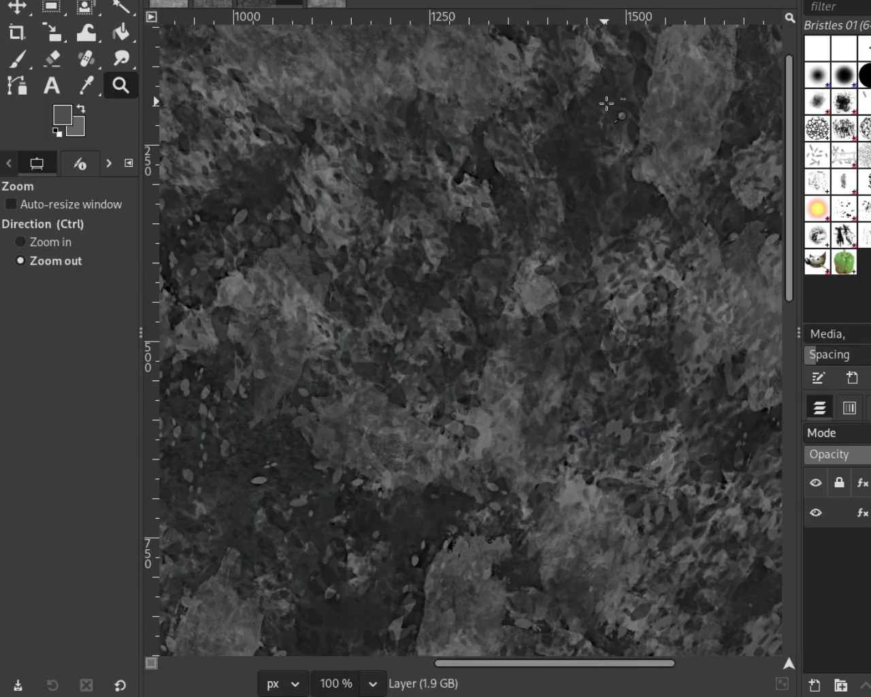
left_click(606, 103)
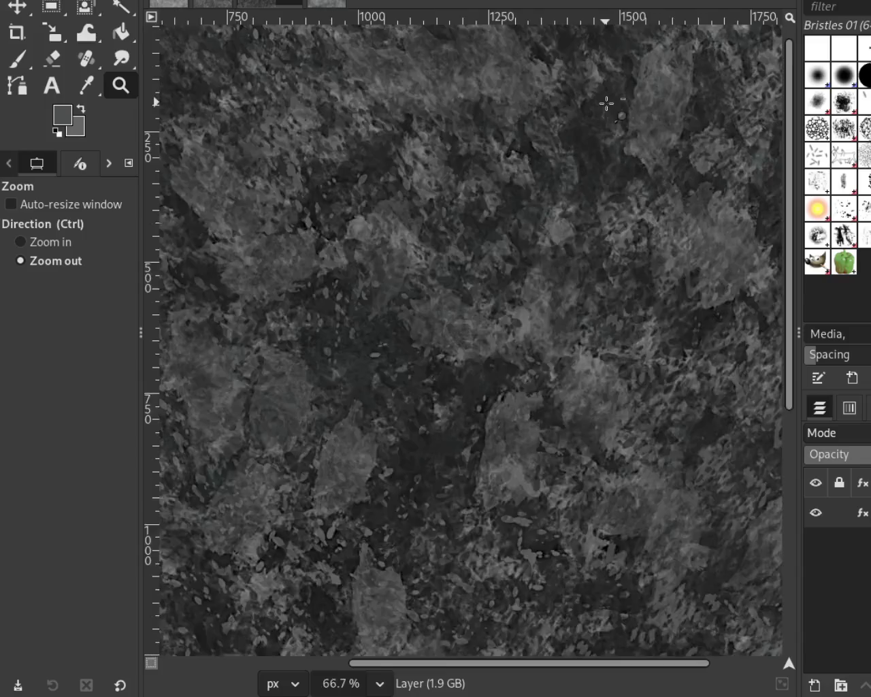
scroll(502, 286, "down", 1)
scroll(579, 299, "up", 1)
scroll(496, 320, "down", 2)
scroll(496, 320, "up", 3)
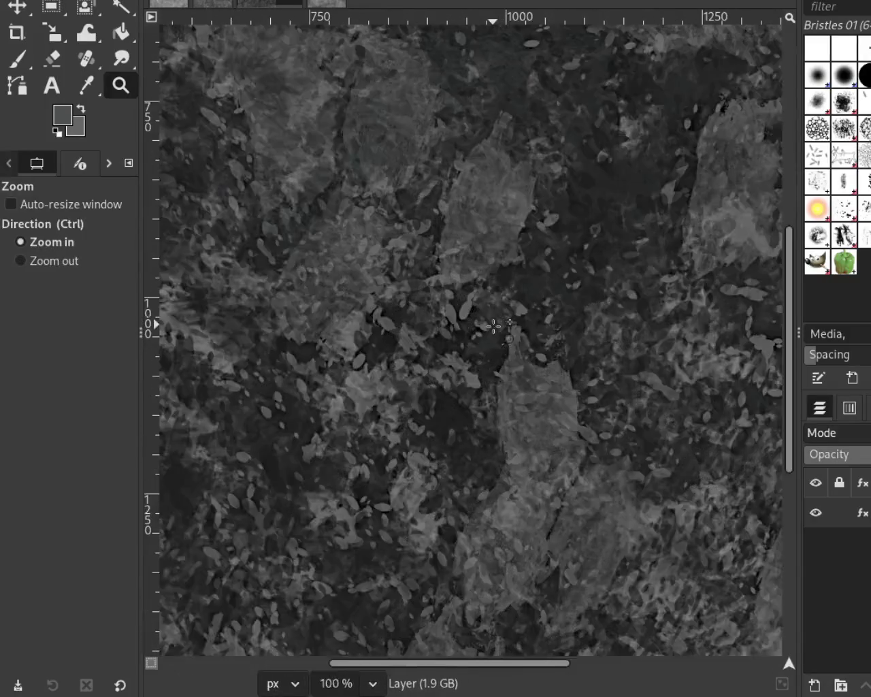
scroll(507, 314, "down", 2)
scroll(621, 232, "up", 1)
left_click(621, 232, "ctrl")
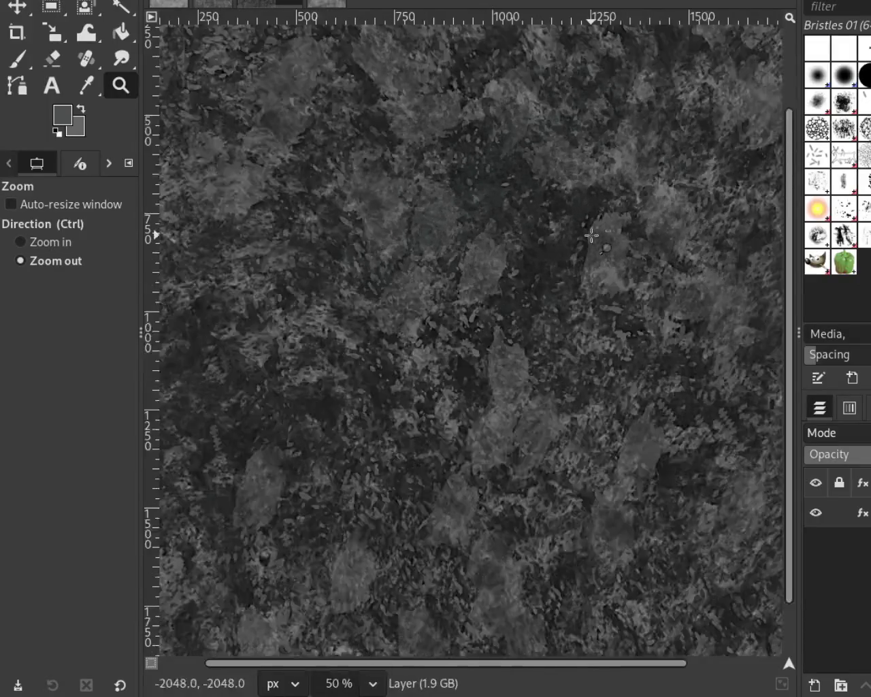
left_click(696, 92, "ctrl")
left_click(695, 91)
left_click(696, 91)
left_click(692, 90, "ctrl")
left_click(691, 91, "ctrl")
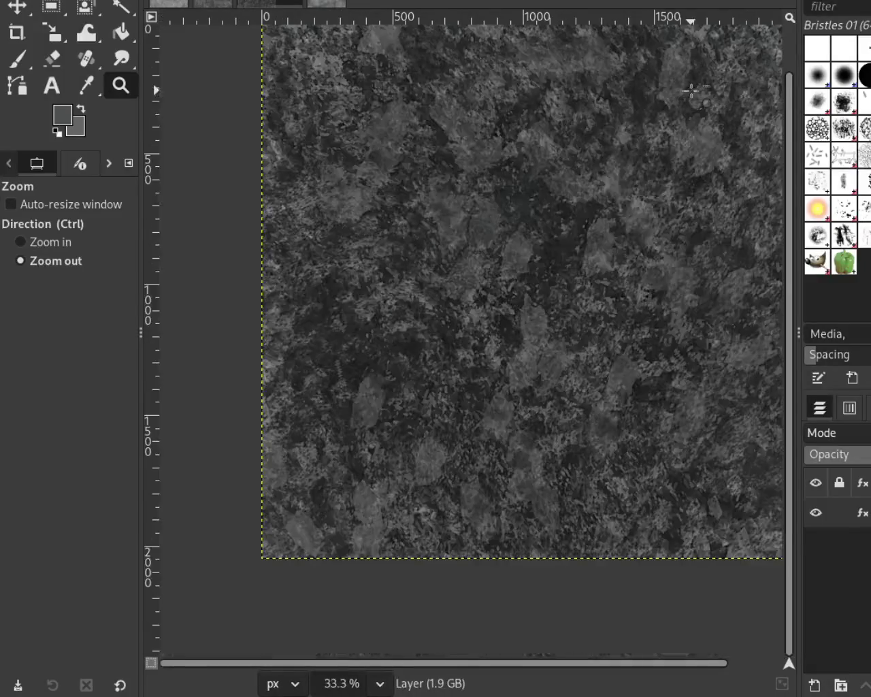
left_click(414, 221, "ctrl")
Inspect the tile's left, right and upper-right areas, then bring up the lighter stone image
left_click(340, 213)
double_click(342, 212)
double_click(342, 212)
left_click(341, 211, "ctrl")
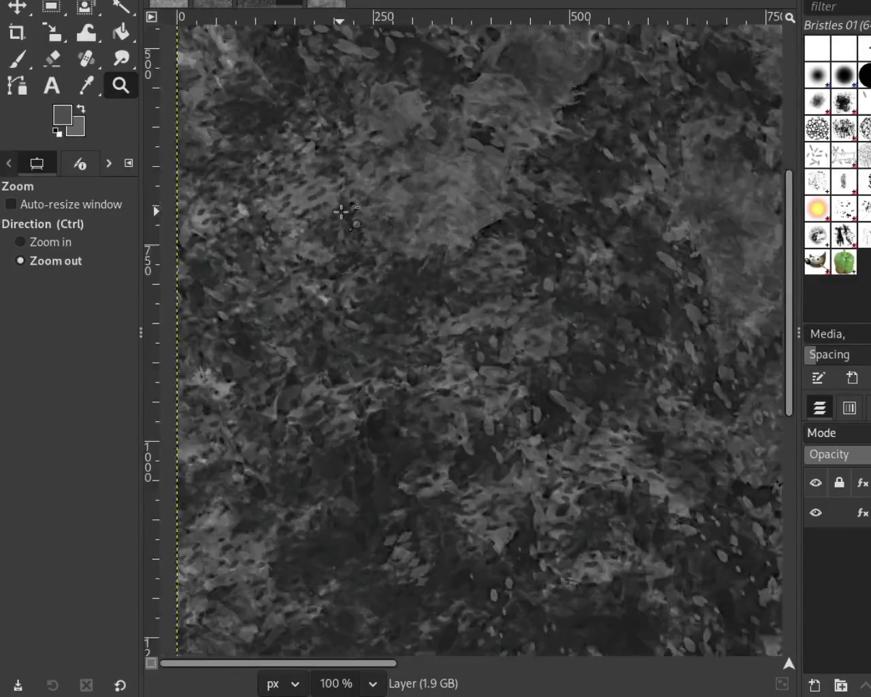
left_click(341, 211, "ctrl")
left_click(421, 275)
left_click(421, 275, "ctrl")
double_click(421, 275)
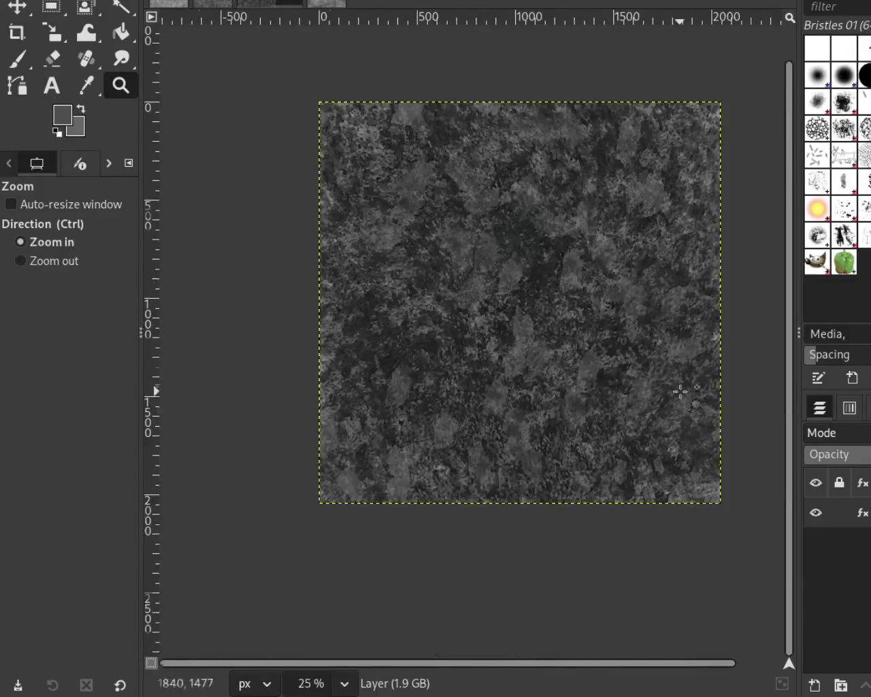
left_click(678, 387, "ctrl")
left_click(679, 388, "ctrl")
left_click(654, 333)
left_click(654, 333)
left_click(614, 146, "ctrl")
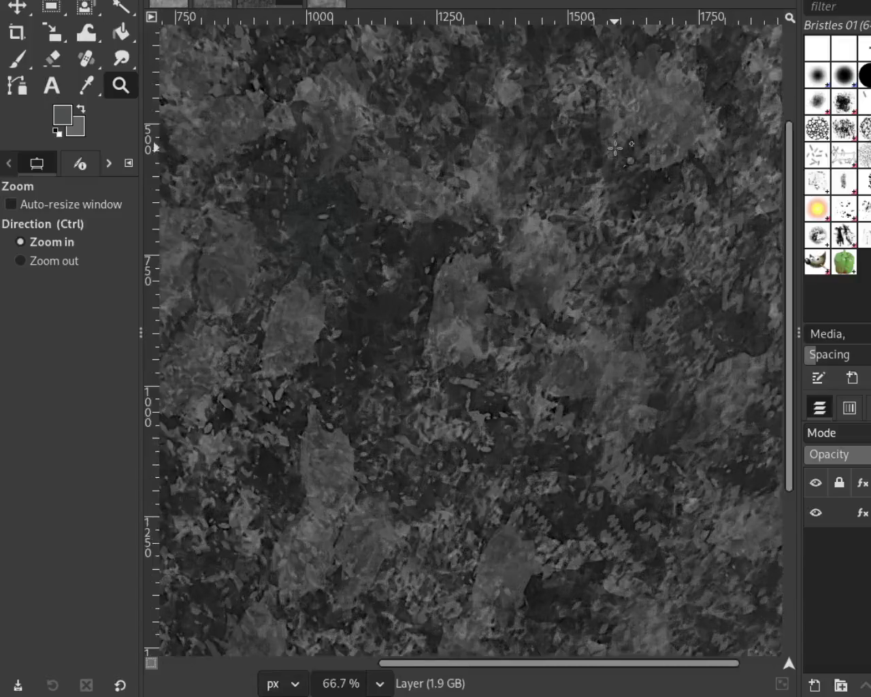
left_click(615, 145)
left_click(615, 145, "ctrl")
left_click(615, 156)
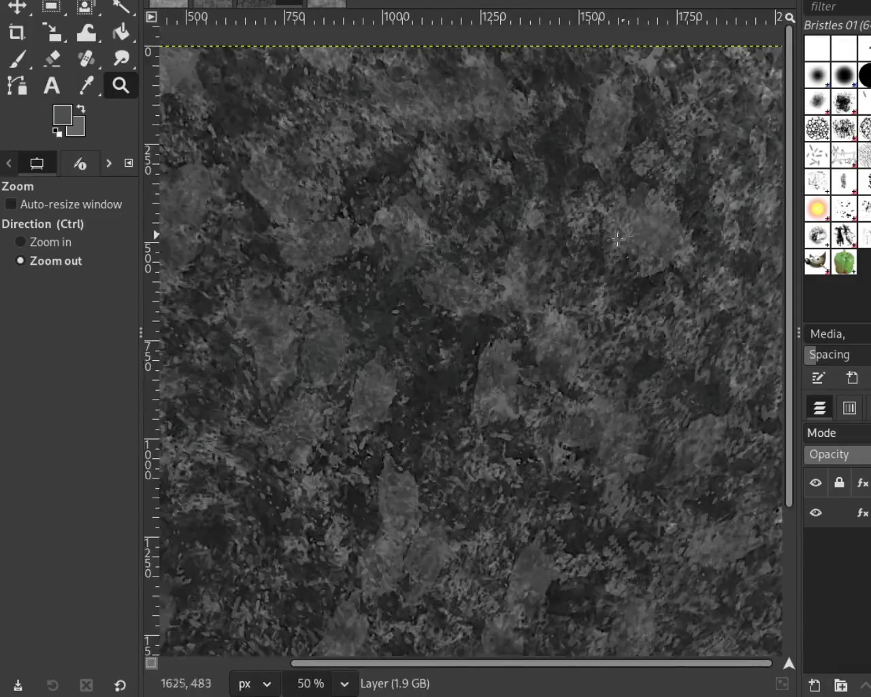
left_click(613, 225)
left_click(326, 4)
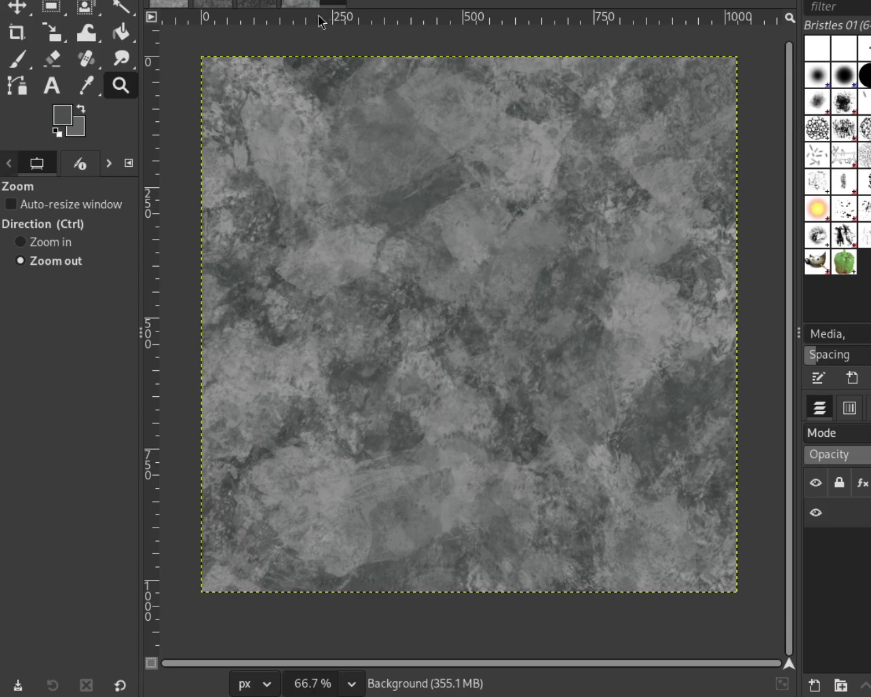
Flip between the darker Layer image and lighter Background image, ending on the darker one
left_click(293, 4)
left_click(330, 3)
left_click(292, 4)
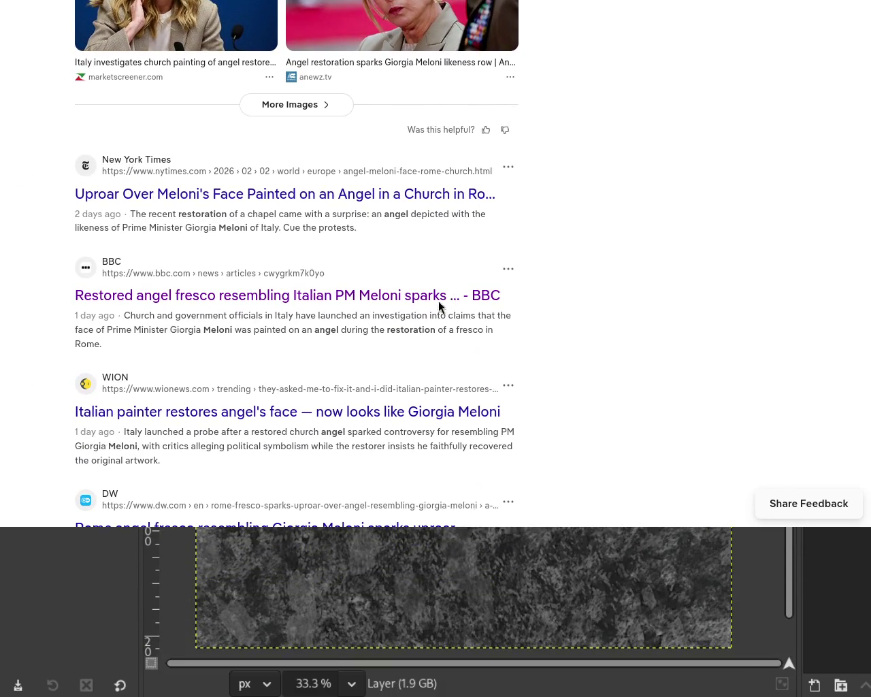
Open and skim the New York Times angel article, then return to the search results
left_click(153, 197)
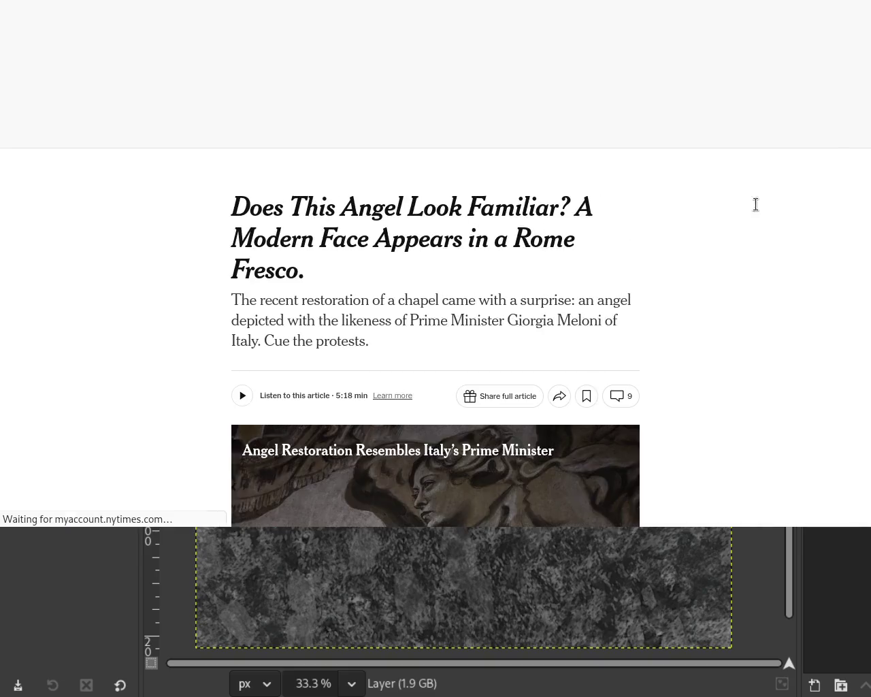
scroll(439, 311, "down", 4)
scroll(439, 311, "down", 3)
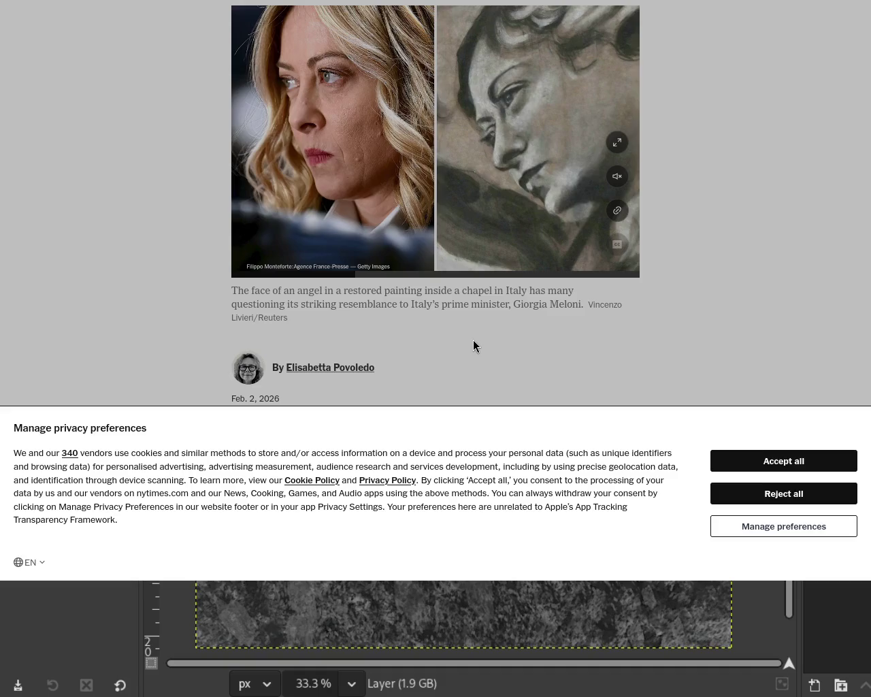
key("alt+Left")
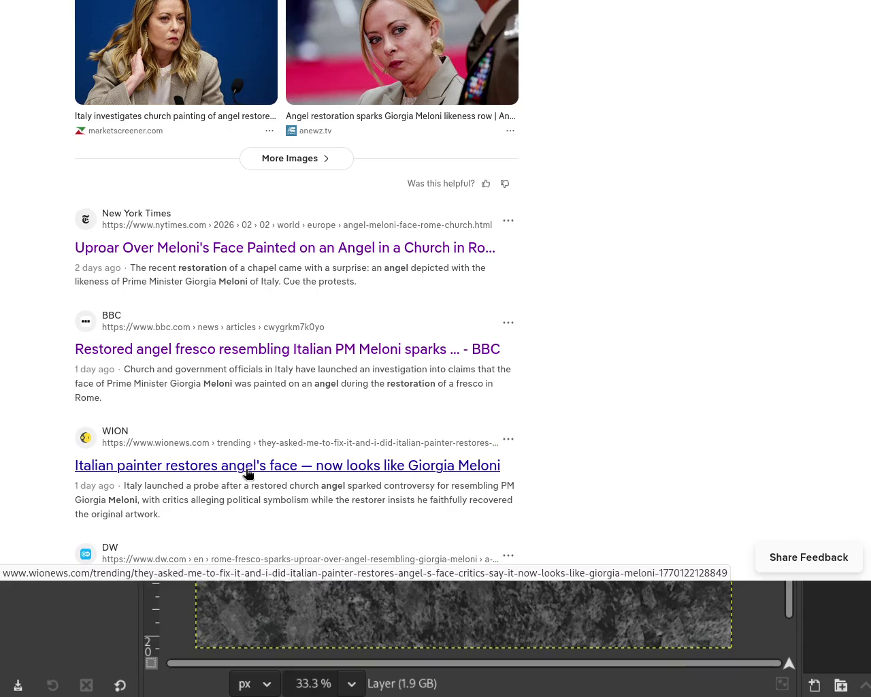
Read the WION restored-angel article, scrolling back up to its church photograph and byline
left_click(248, 470)
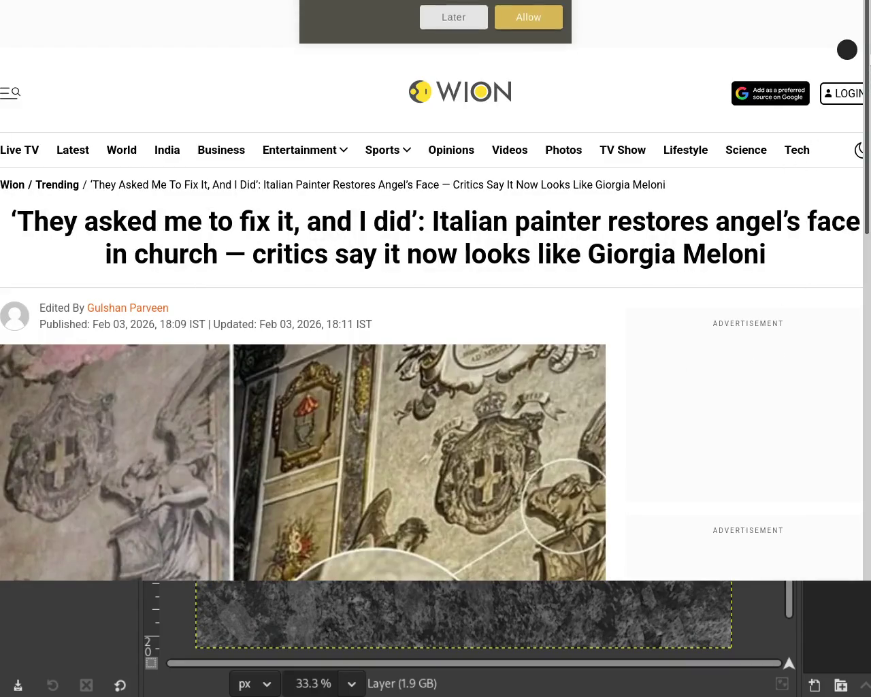
scroll(805, 163, "down", 1)
scroll(805, 163, "down", 2)
scroll(847, 49, "down", 1)
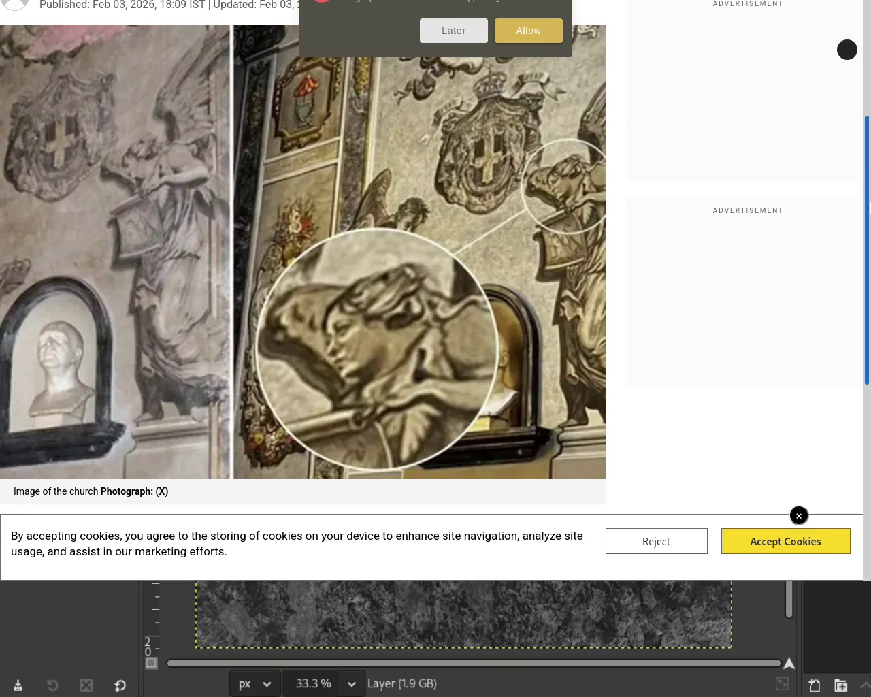
scroll(863, 282, "down", 5)
scroll(863, 282, "up", 3)
left_click_drag(863, 283, 869, 190)
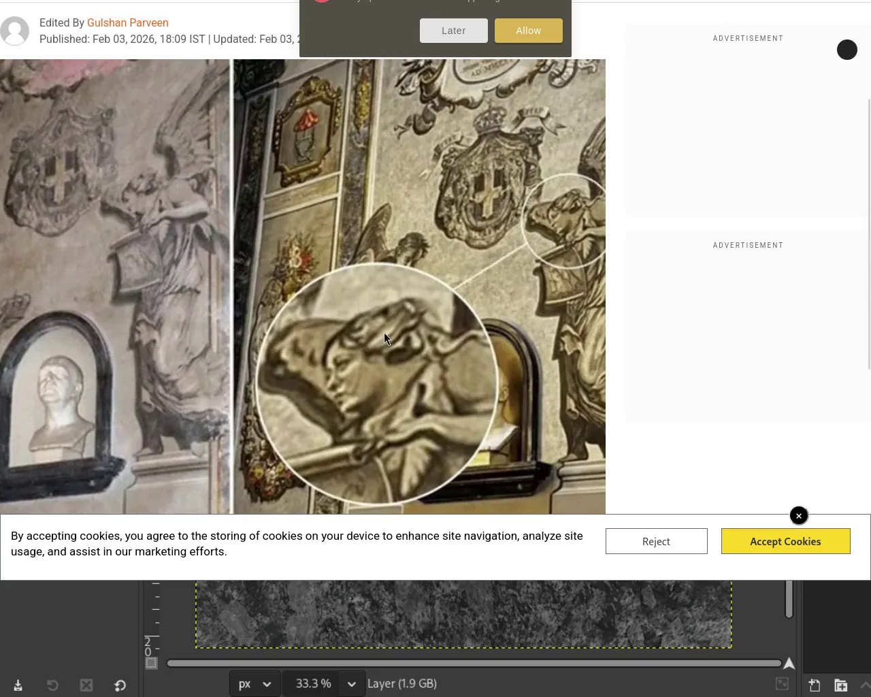
scroll(436, 257, "up", 1)
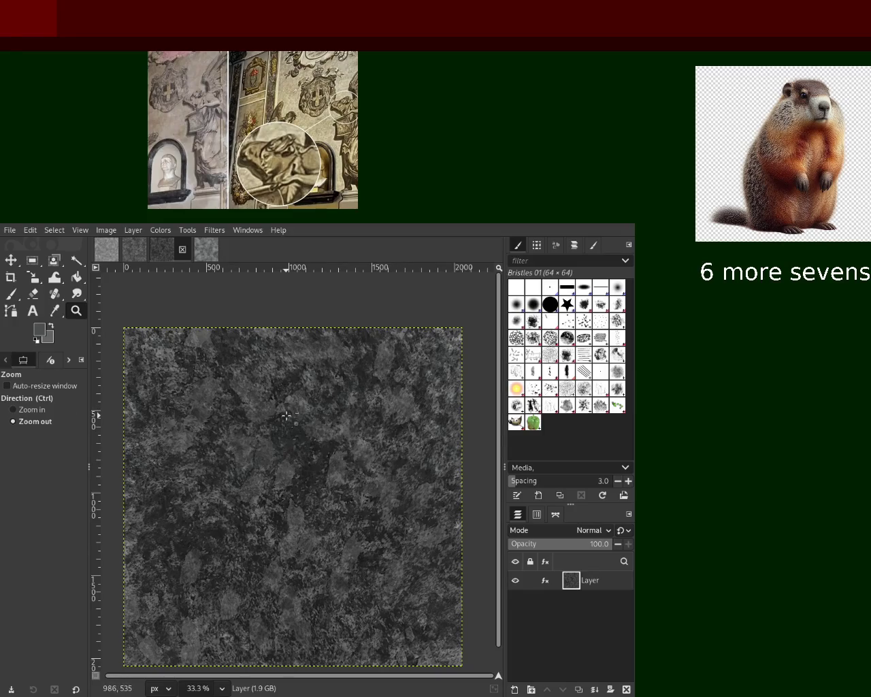
Switch back to GIMP with Alt+Tab, bringing up the lighter grey stone texture
key("alt+Tab")
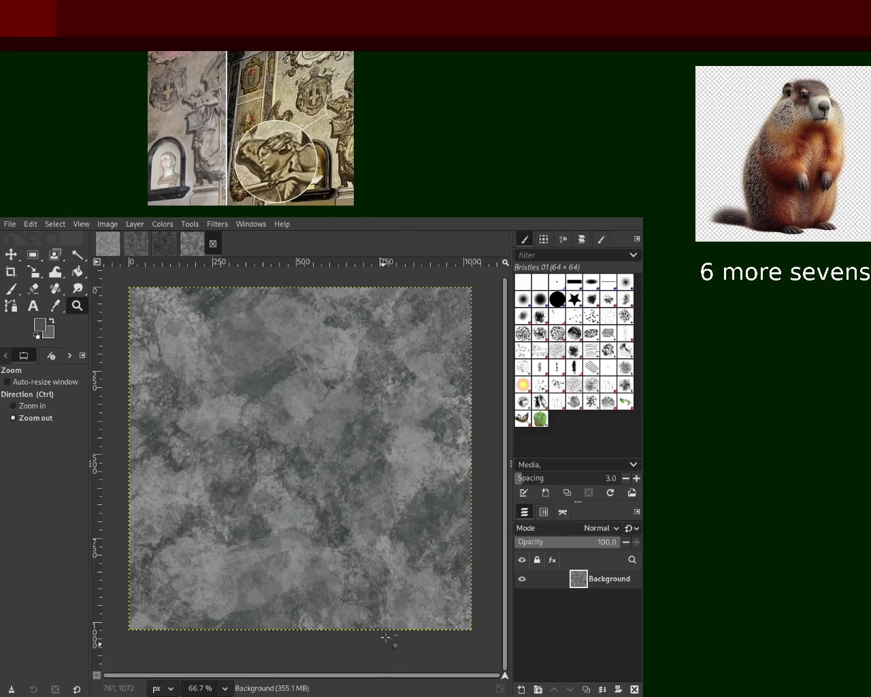
Paint Texture Hose 03 mottling with a sampled grey over the lower-right of the stone
left_click(11, 289)
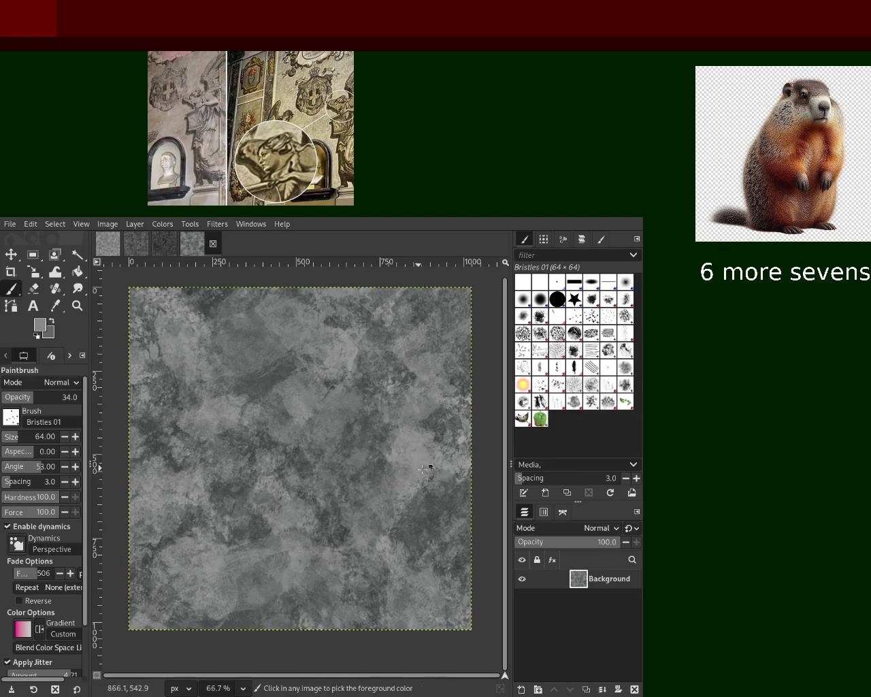
left_click(575, 401)
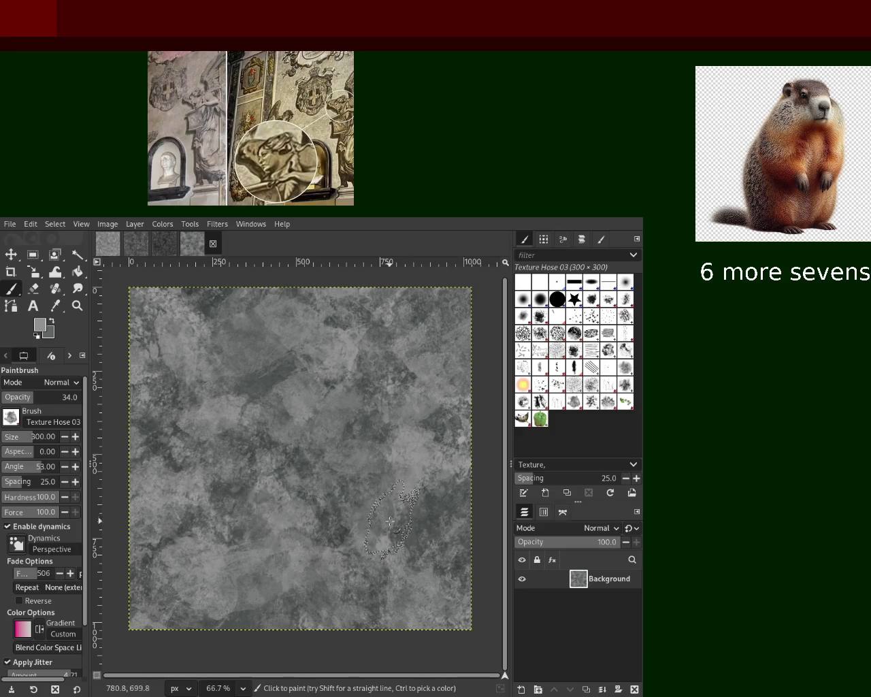
key("ctrl")
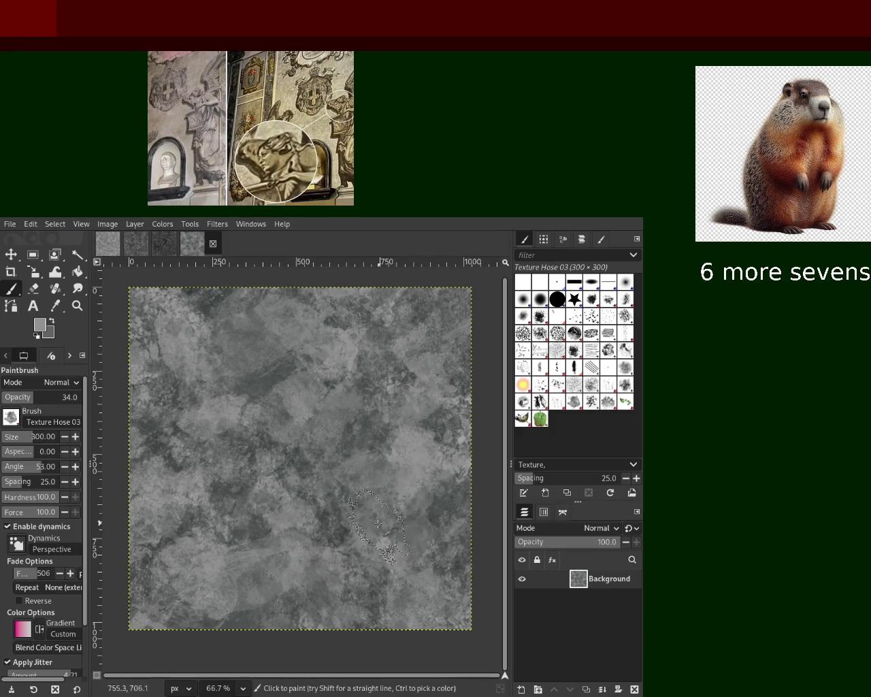
mouse_move(423, 519)
left_mouse_down()
mouse_move(411, 541)
mouse_move(391, 541)
left_mouse_up()
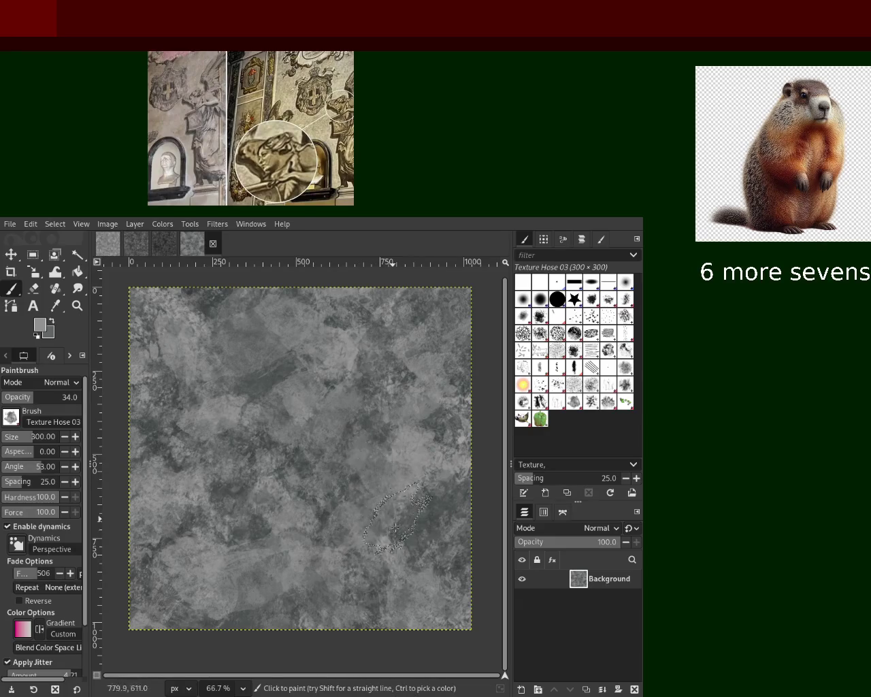
mouse_move(392, 541)
left_mouse_down()
mouse_move(347, 469)
mouse_move(401, 515)
mouse_move(379, 489)
mouse_move(387, 529)
mouse_move(422, 542)
mouse_move(384, 528)
left_mouse_up()
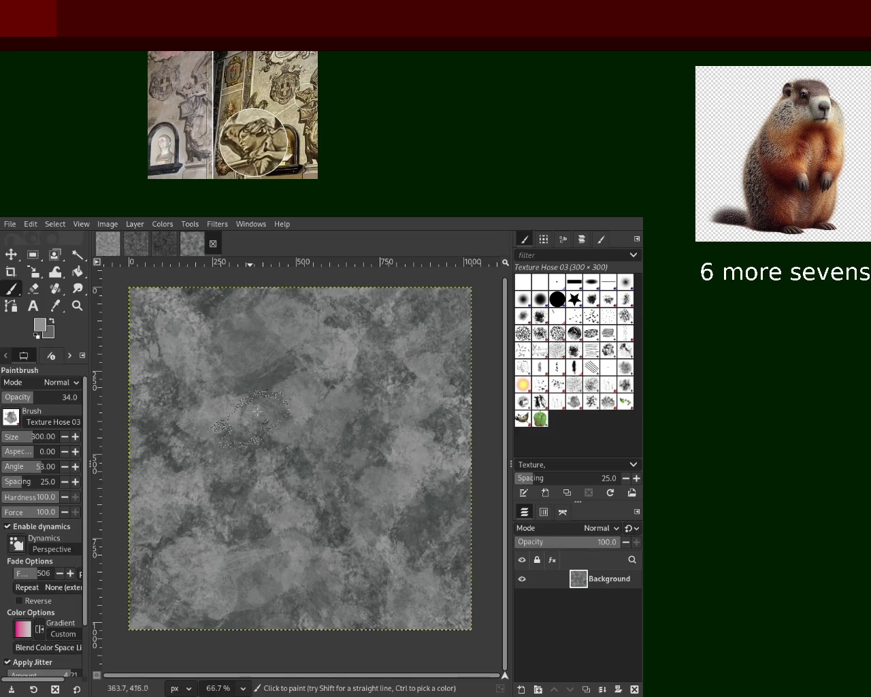
Sample a darker grey from the texture and switch to Bristles 01 at size 235, 34% opacity
left_click(270, 376, "ctrl")
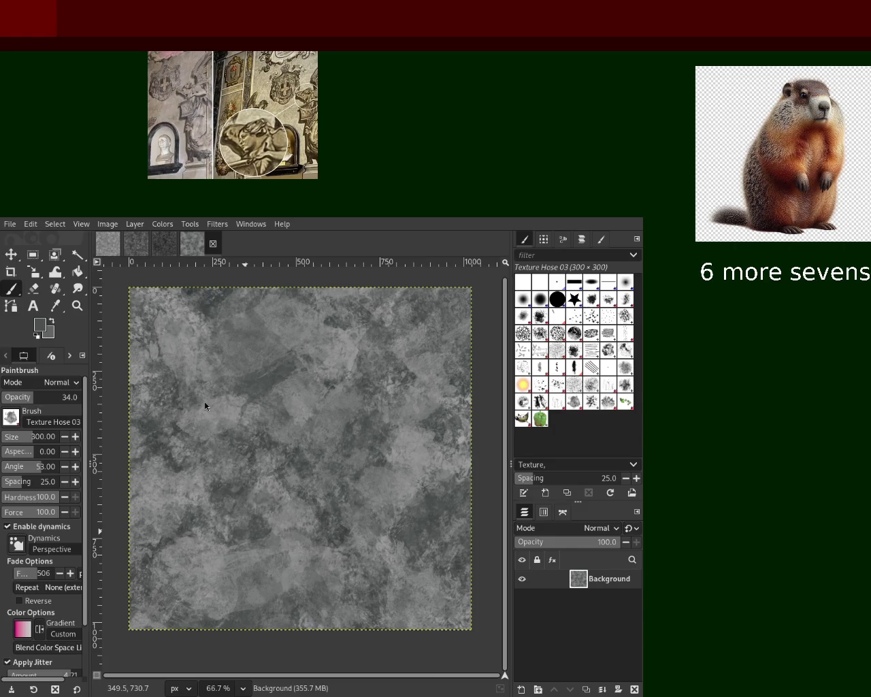
key("ctrl")
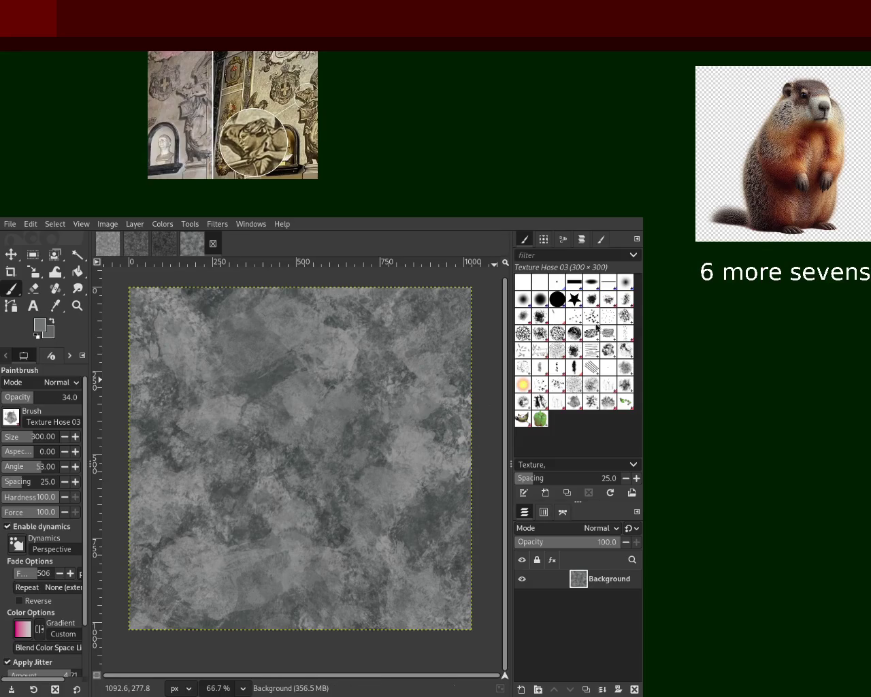
left_click(574, 316)
Sample a darker grey, enlarge Bristles 01 to 272, try and undo a dab, then resample greys
key("ctrl")
left_click(360, 352, "ctrl")
left_click(19, 437)
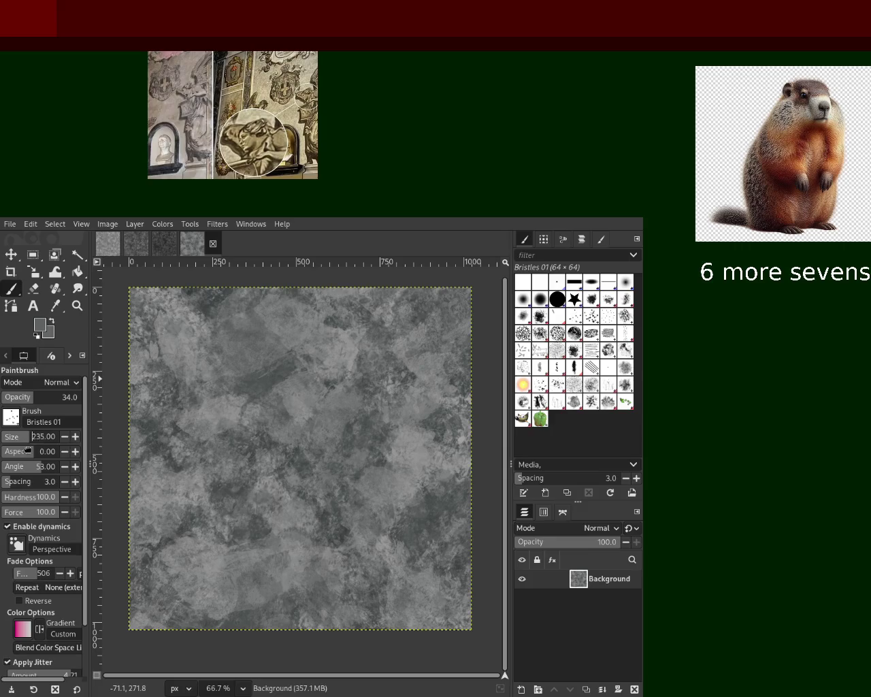
type("272")
left_click(317, 519)
key("ctrl+z")
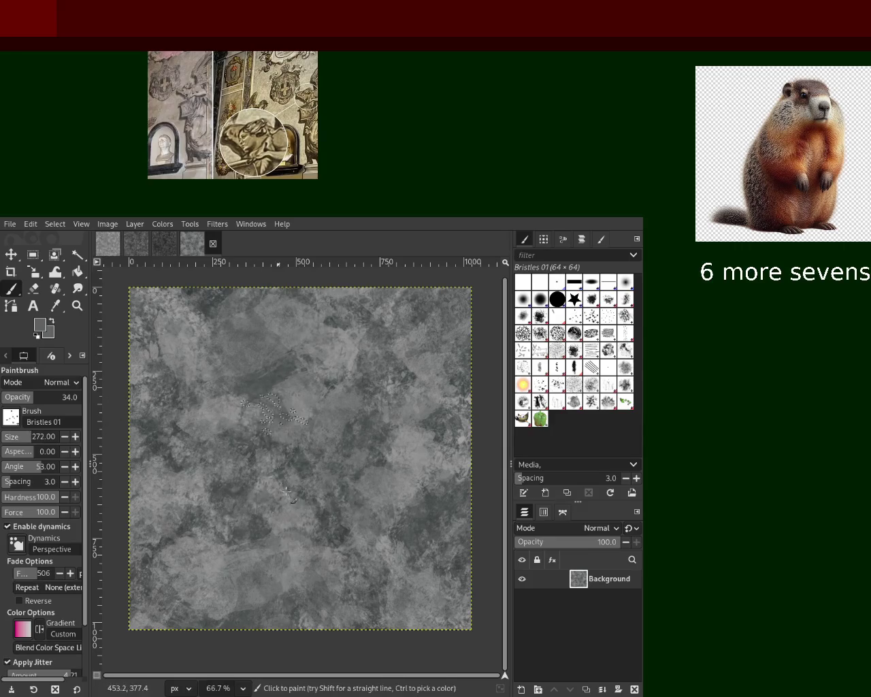
left_click(349, 357, "ctrl")
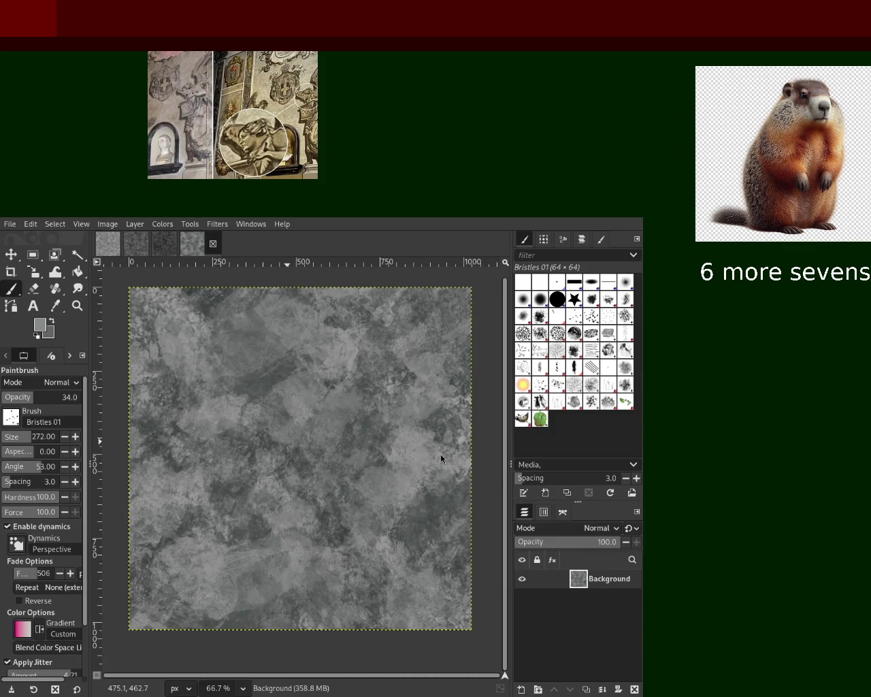
left_click(288, 451, "ctrl")
Enlarge the Splats 01 brush to 686, sample a lighter grey, and re-save as 12.xcf
left_click(539, 385)
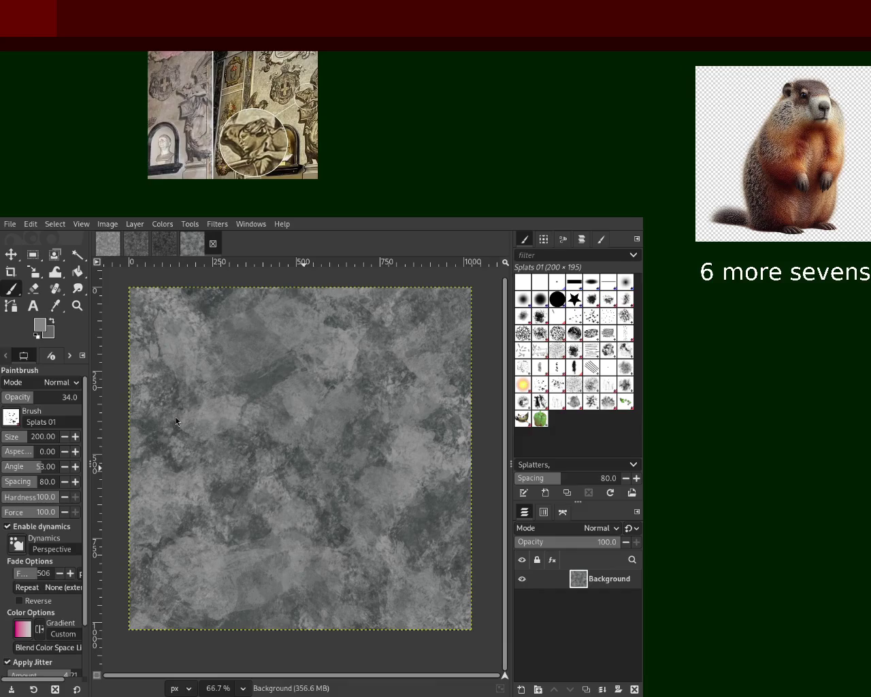
key("ctrl")
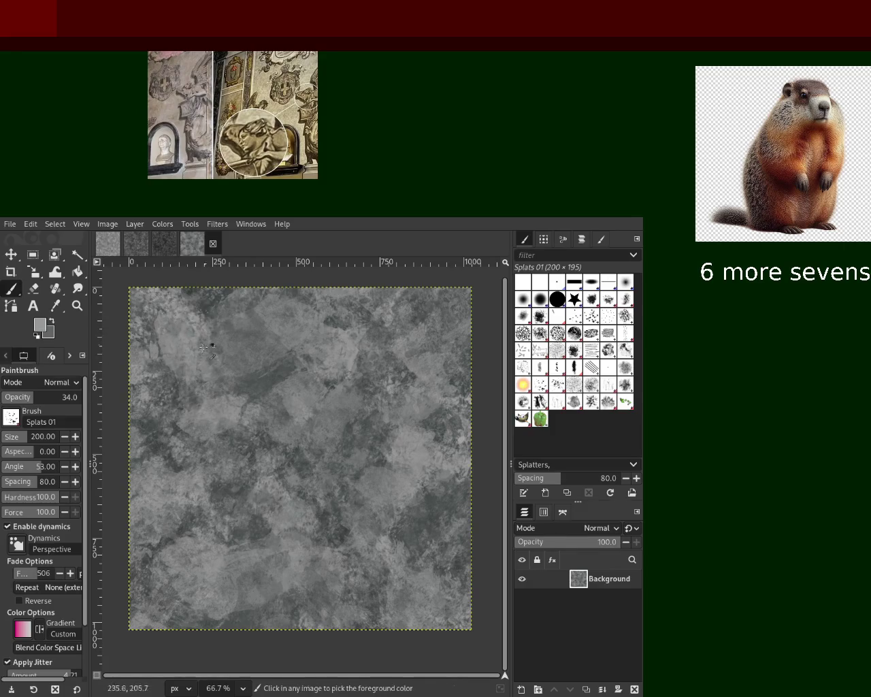
left_click(28, 436)
left_click(359, 355, "ctrl")
left_click(41, 436)
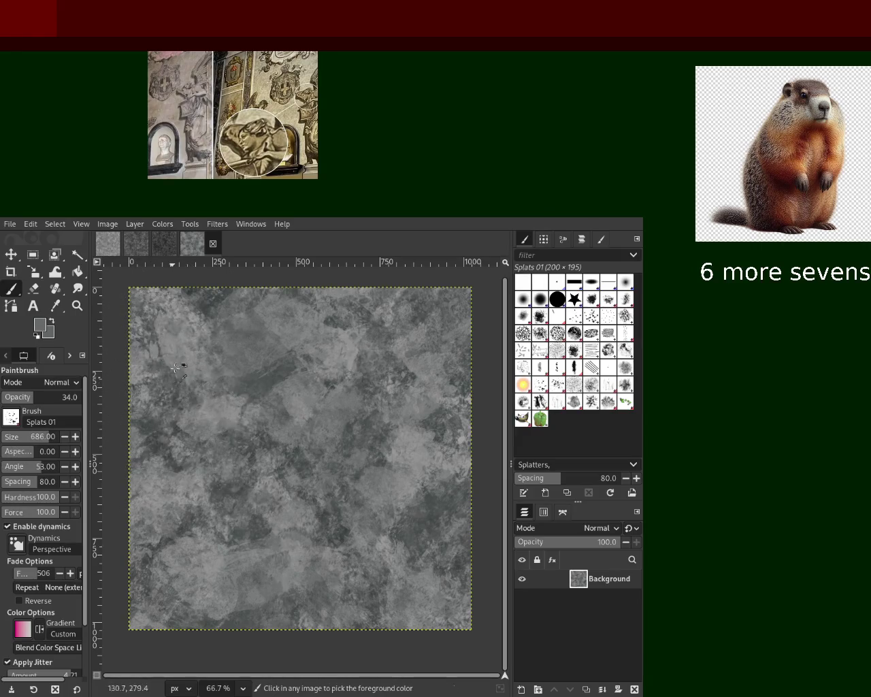
left_click(189, 409, "ctrl")
key("ctrl+s")
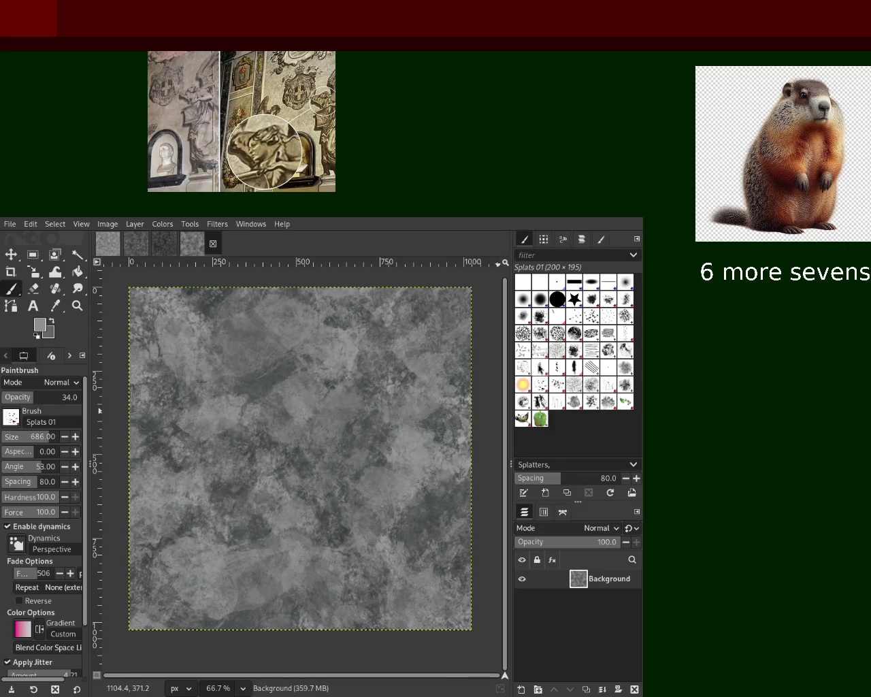
Switch to the Pencil 01 brush at size 321 and scatter light-grey dabs across the texture
left_click(539, 368)
left_click_drag(20, 439, 32, 439)
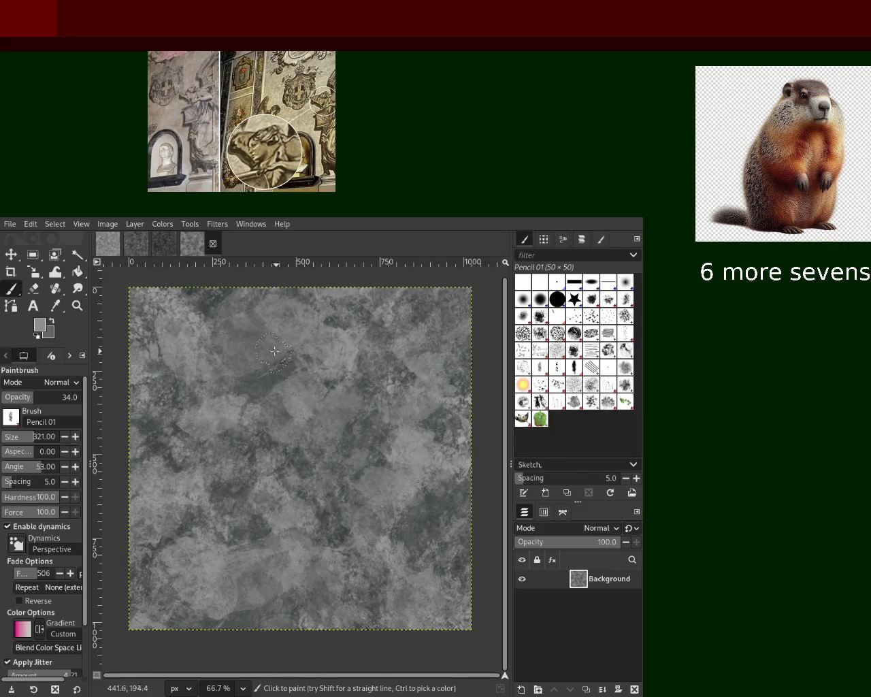
left_click_drag(270, 389, 261, 484)
Sample a darker grey and scatter pencil dabs toward the bottom, then pick a mid grey
left_click(272, 379, "ctrl")
left_click_drag(244, 366, 297, 616)
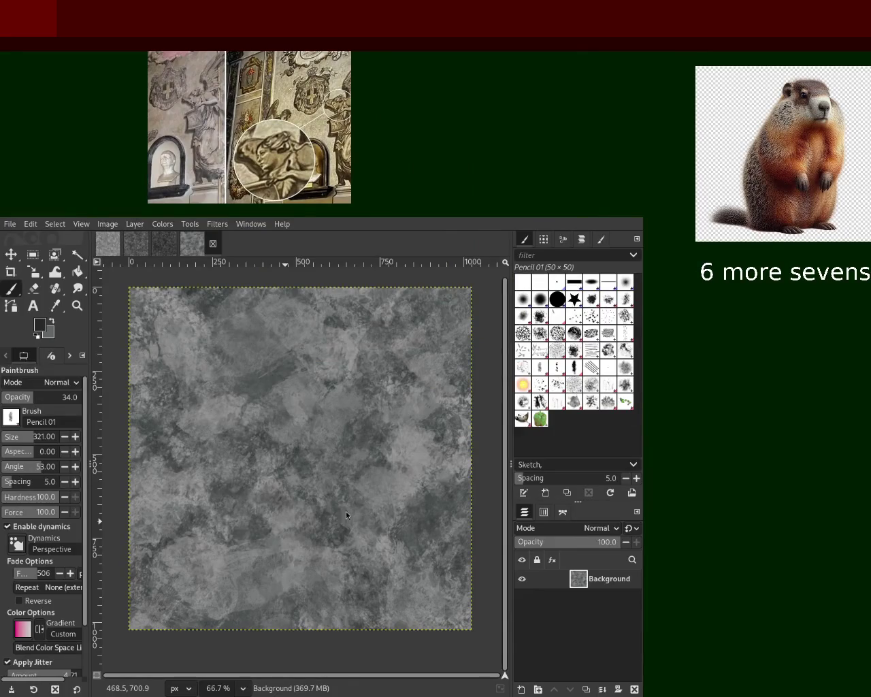
key("ctrl")
left_click(332, 320, "ctrl")
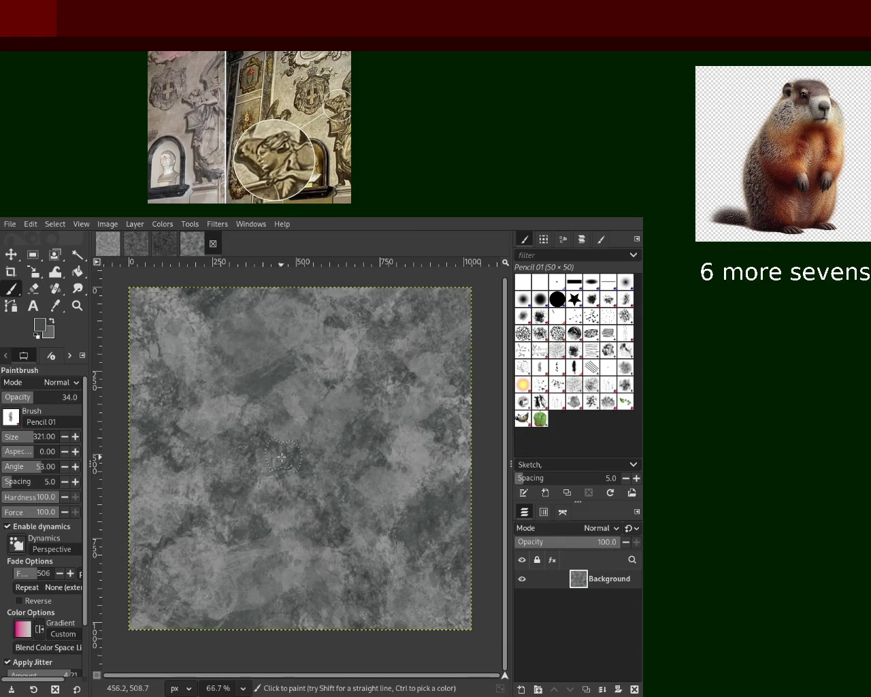
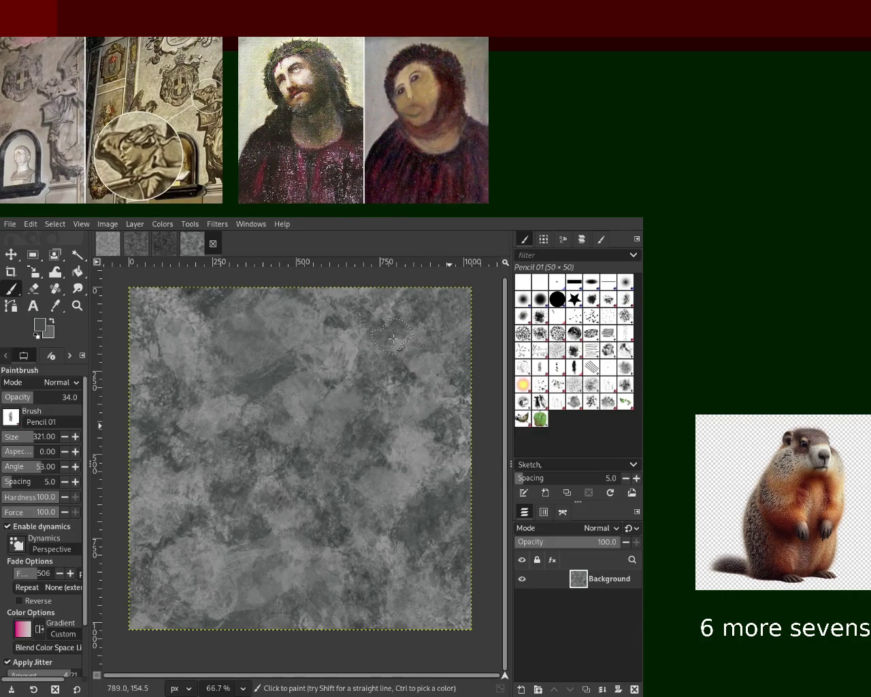
Sample a lighter grey from the marble texture and save the image as 12.xcf
key("ctrl")
left_click(347, 352, "ctrl")
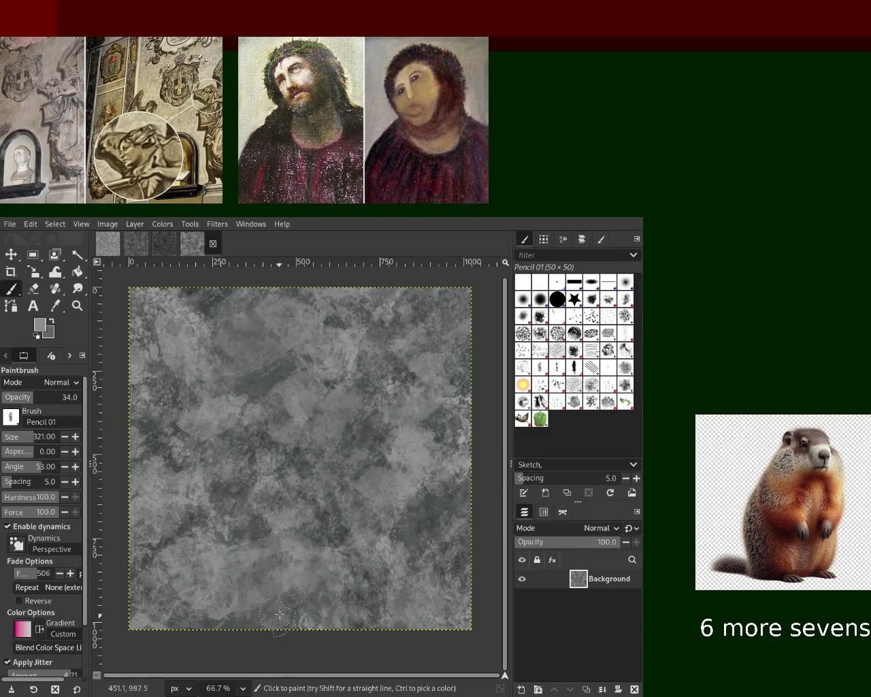
key("ctrl+s")
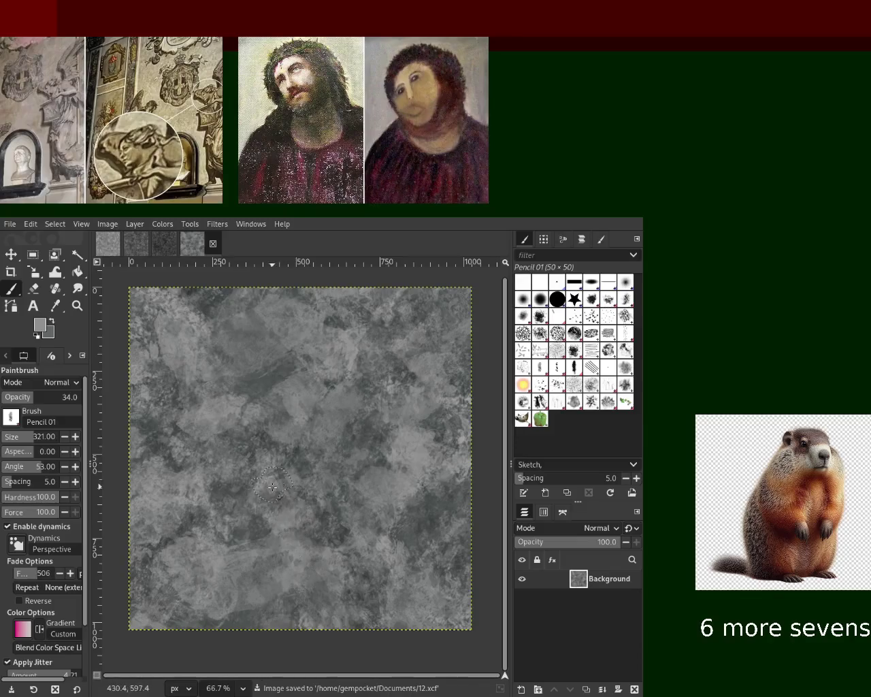
Compare the granite and other open texture images, then return to the grey marble
left_click(164, 243)
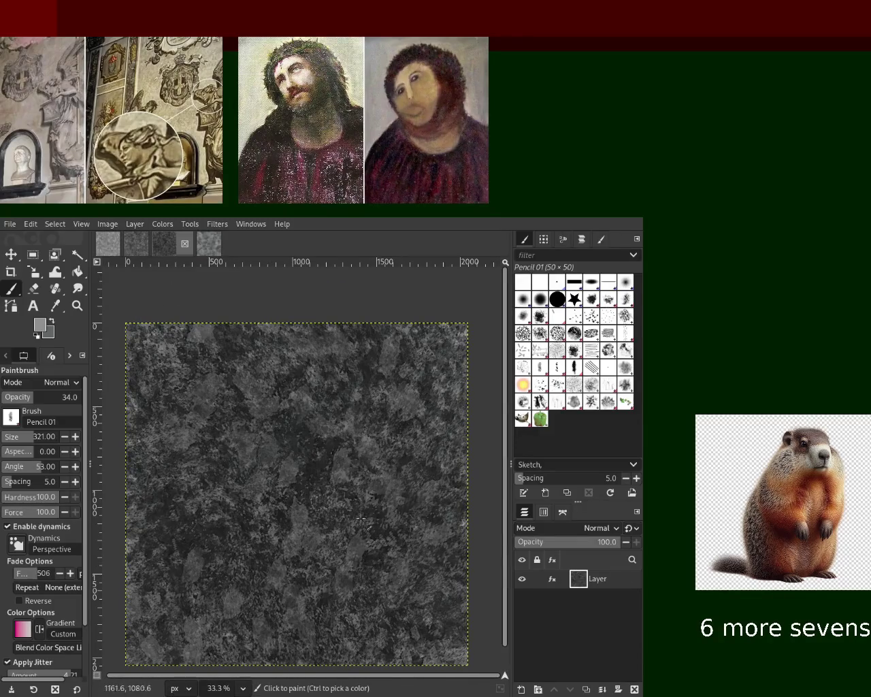
left_click(554, 579)
left_click(607, 554)
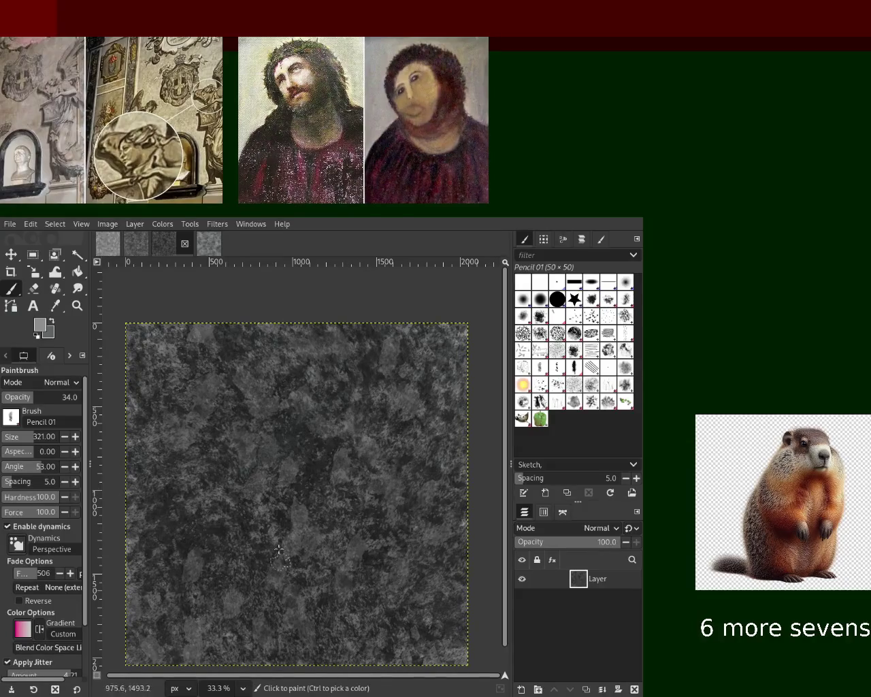
left_click(134, 245)
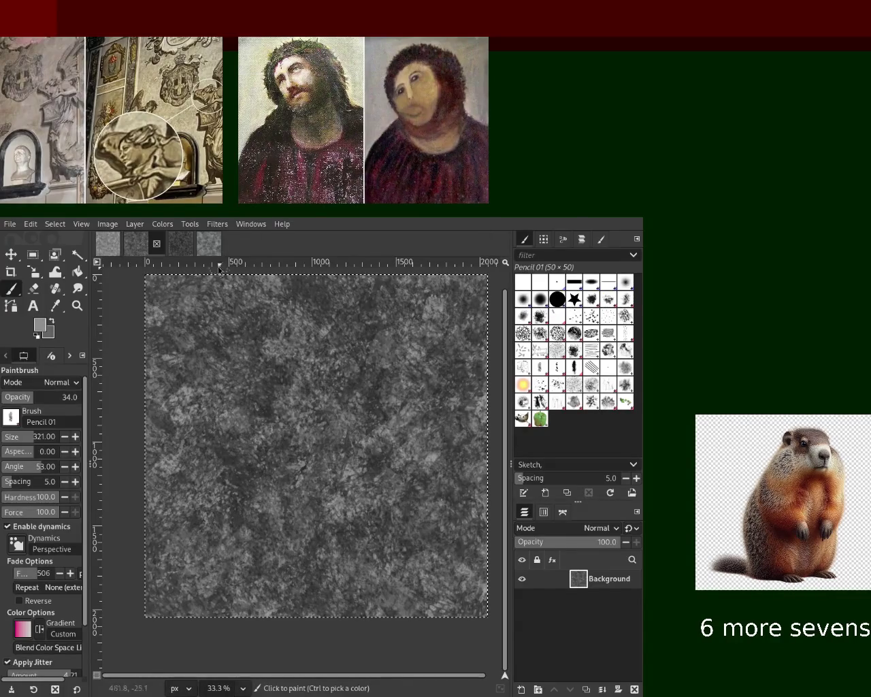
left_click(181, 250)
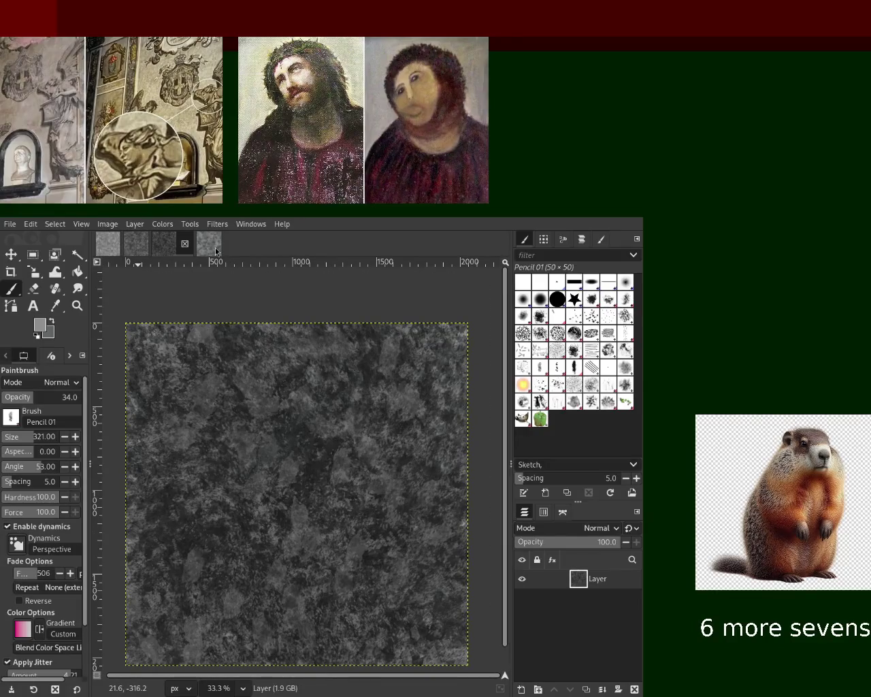
left_click(215, 247)
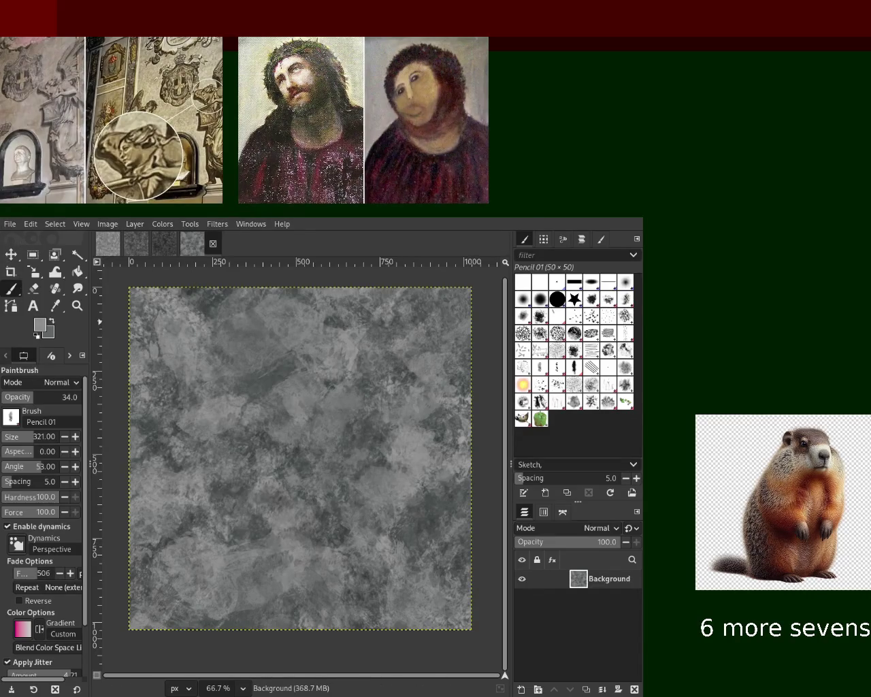
Create a new plain grey square image and choose the Texture Hose 03 brush
key("ctrl+n")
key("Return")
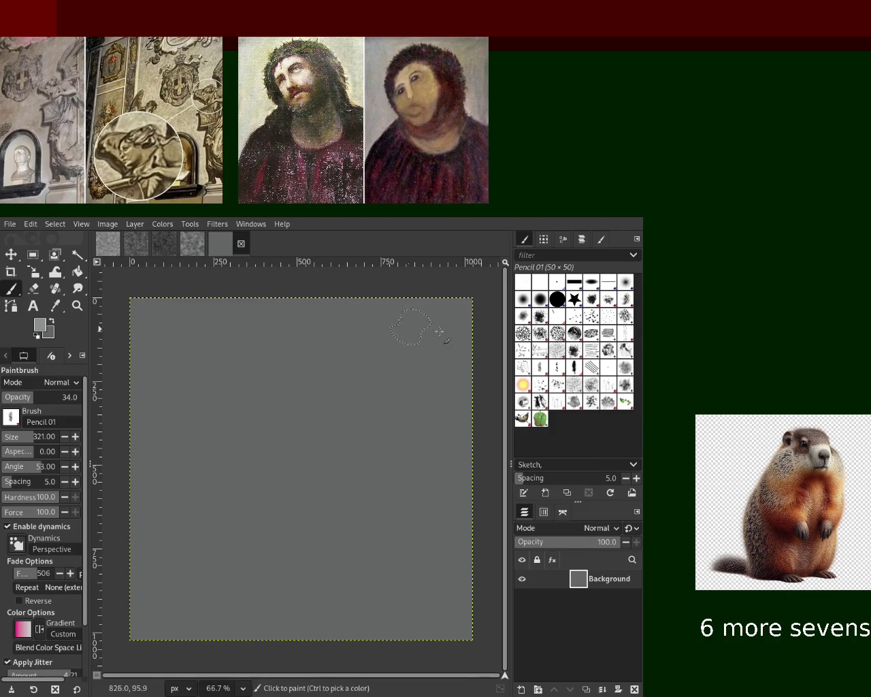
left_click(575, 408)
Stamp light grey leaf-like Texture Hose 03 textures across the canvas
mouse_move(291, 350)
left_mouse_down()
mouse_move(187, 541)
mouse_move(335, 374)
mouse_move(409, 515)
mouse_move(272, 320)
mouse_move(156, 443)
left_mouse_up()
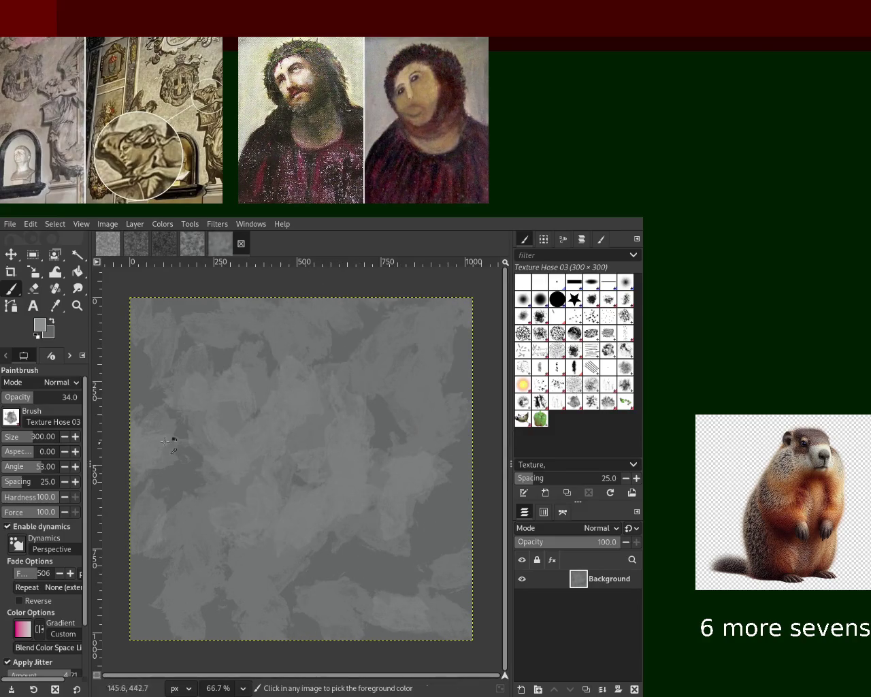
left_click(167, 500, "ctrl")
left_click(353, 405, "ctrl")
left_click_drag(179, 404, 422, 341)
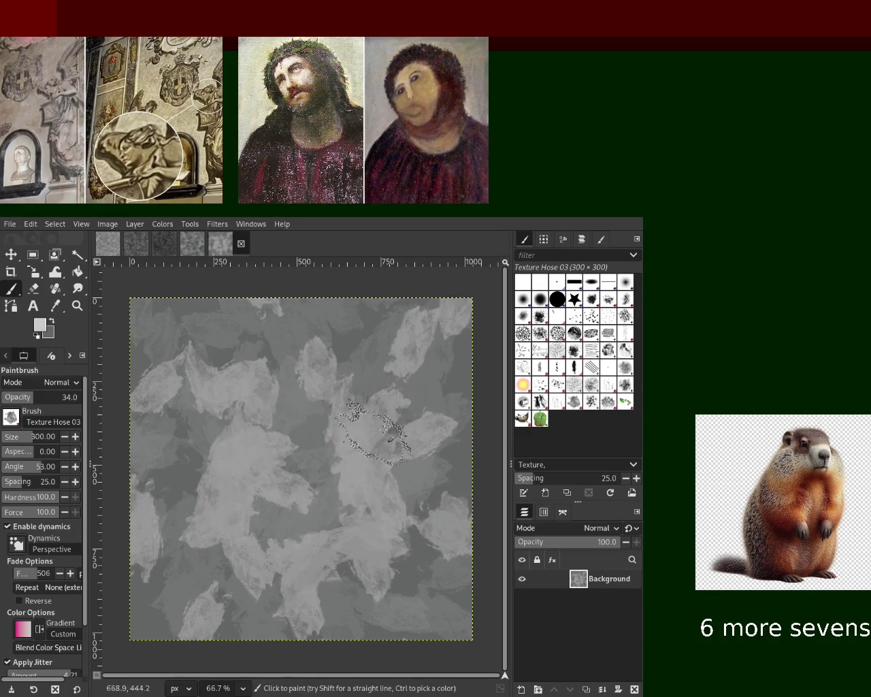
mouse_move(306, 368)
left_mouse_down()
mouse_move(379, 463)
mouse_move(404, 412)
left_mouse_up()
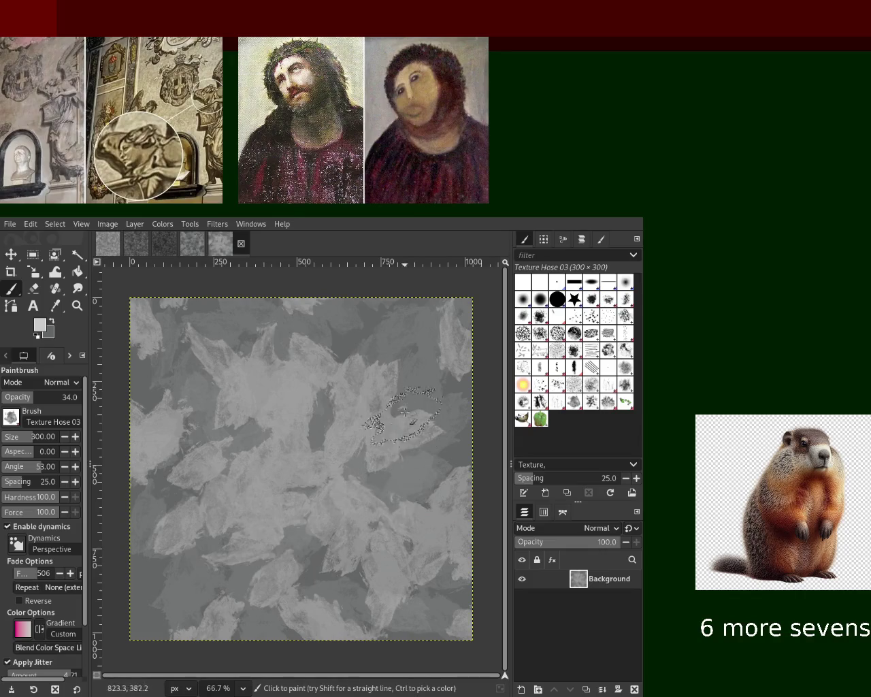
Try several darker grey strokes, keeping one near the lower centre
left_click(373, 339, "ctrl")
left_click_drag(347, 442, 272, 572)
key("ctrl+z")
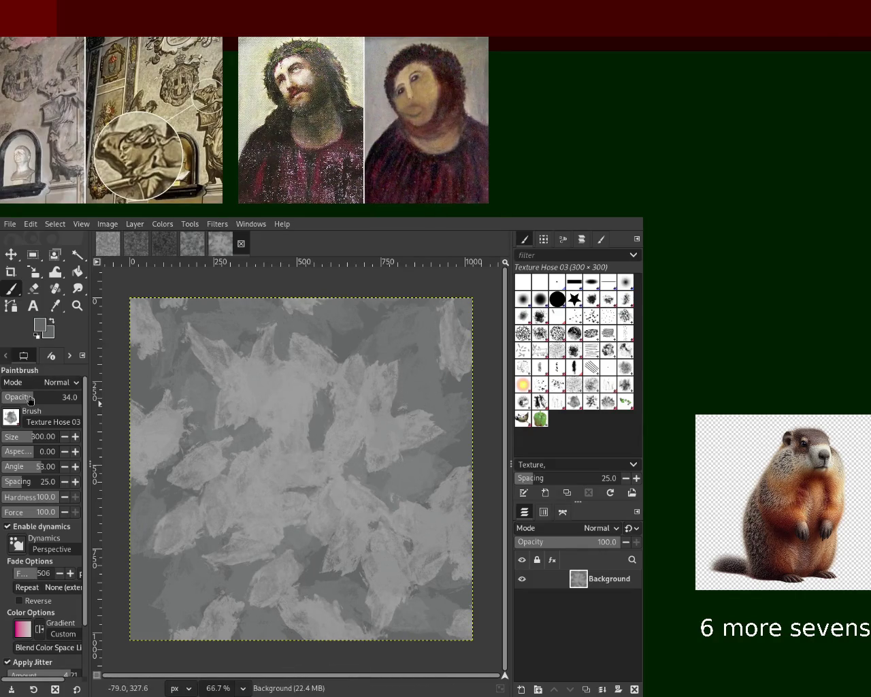
left_click_drag(167, 429, 293, 467)
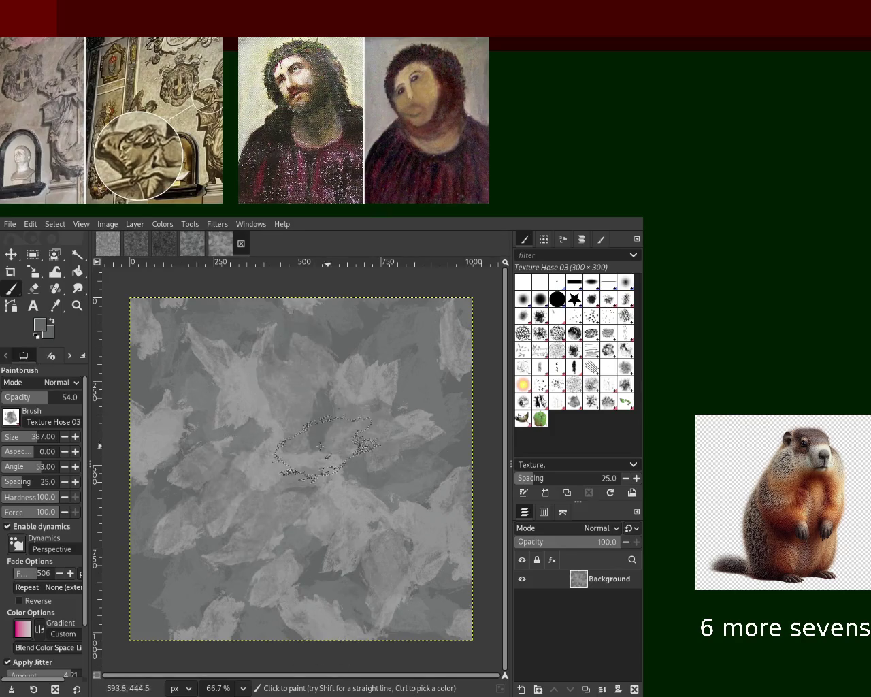
key("ctrl+z")
mouse_move(204, 354)
left_mouse_down()
mouse_move(273, 442)
mouse_move(320, 565)
left_mouse_up()
key("ctrl+z")
left_click_drag(293, 412, 349, 477)
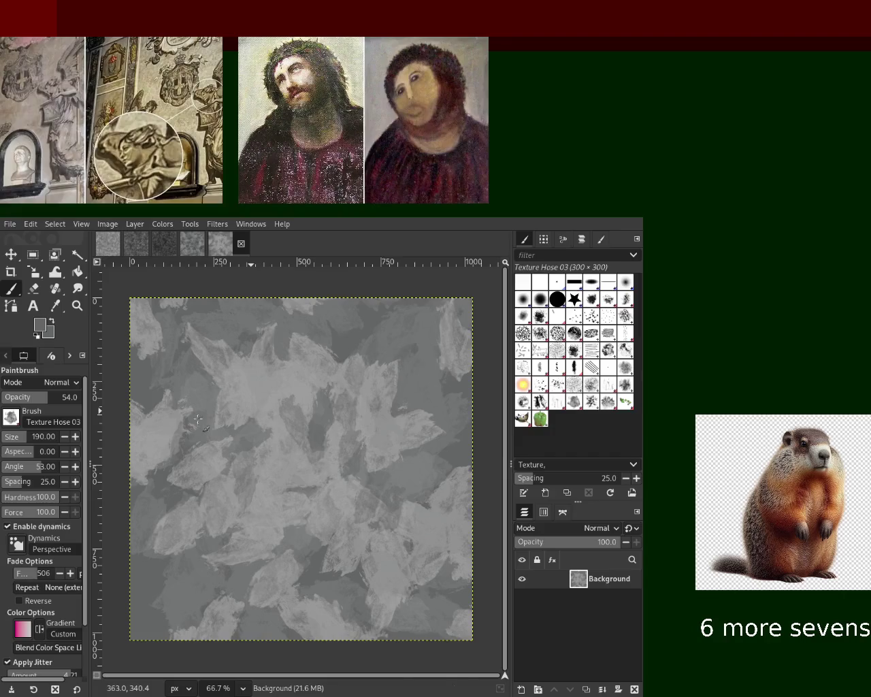
Reset colours to black and white and stamp dark leaf textures over the canvas
key("d")
left_click_drag(433, 369, 367, 490)
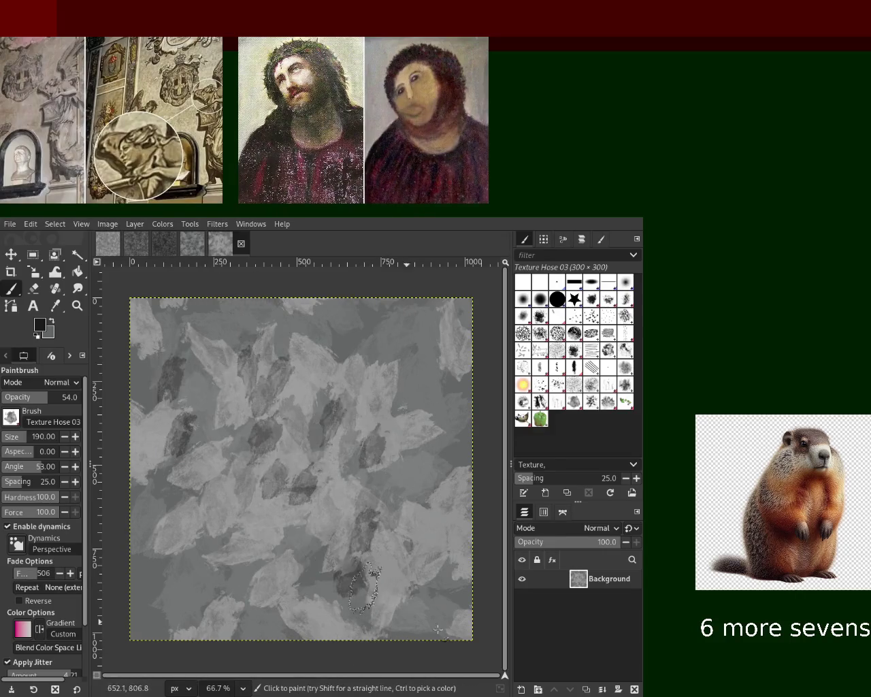
key("ctrl+z")
left_click_drag(214, 318, 161, 355)
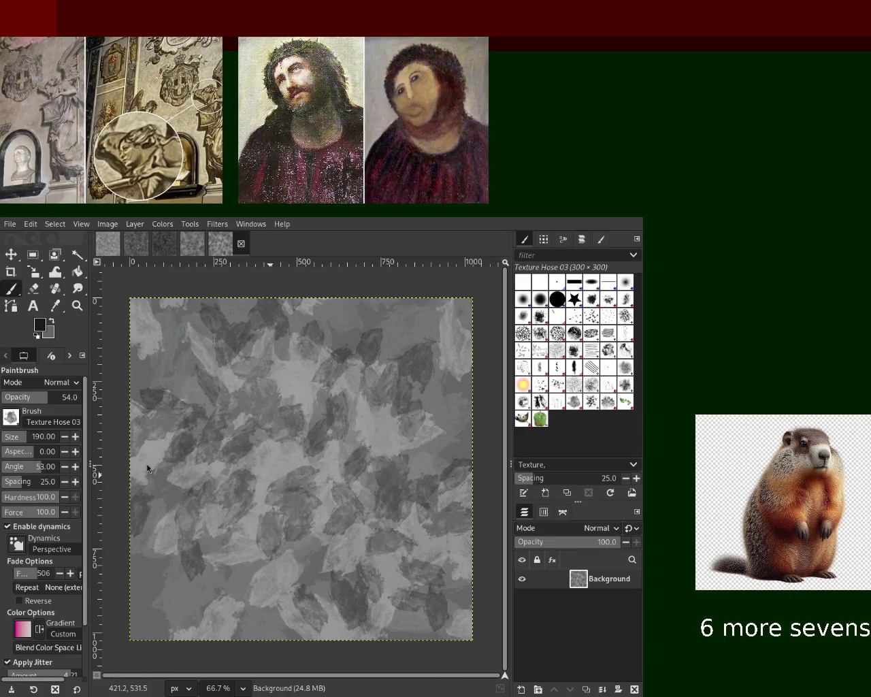
Choose the Splats 01 brush and sample darker and lighter greys from the canvas
left_click(321, 417, "ctrl")
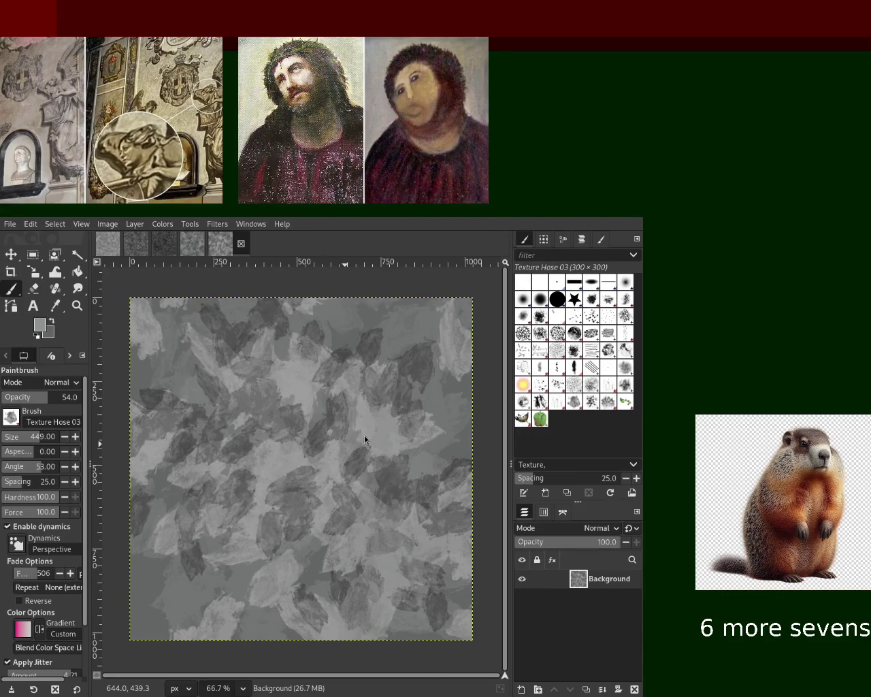
left_click(558, 398)
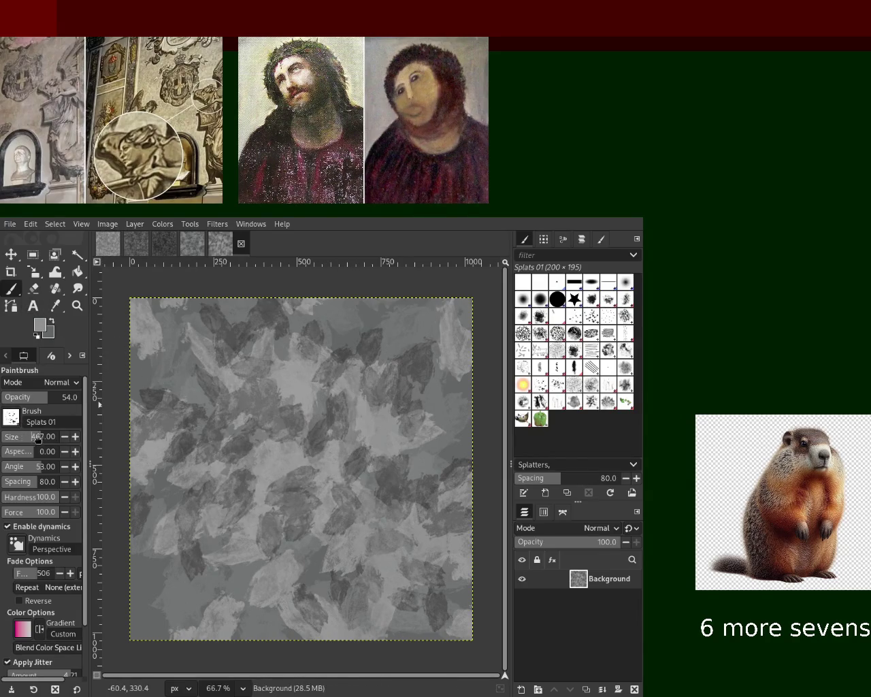
left_click(416, 356, "ctrl")
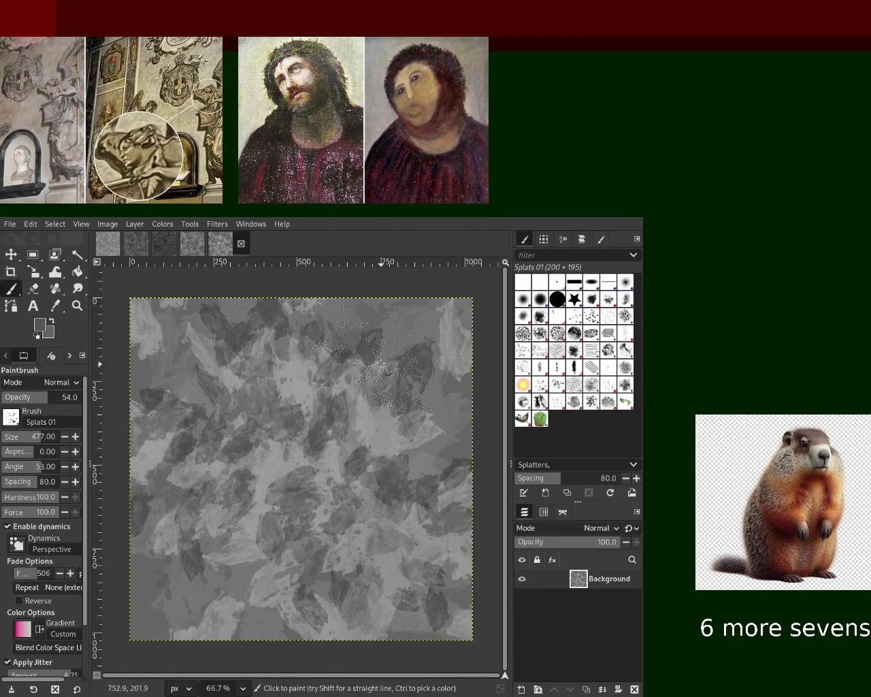
left_click(381, 426, "ctrl")
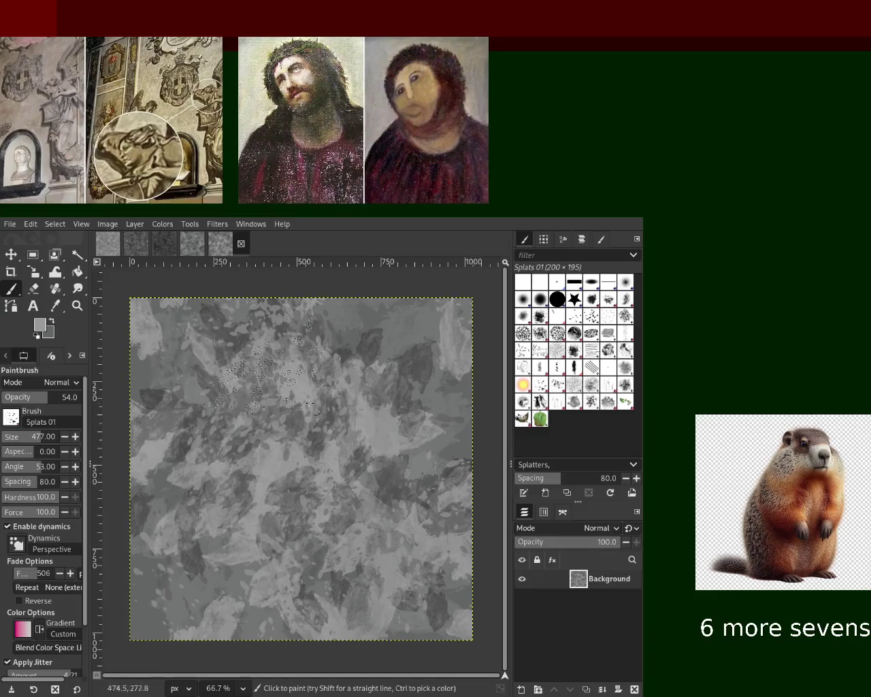
key("ctrl")
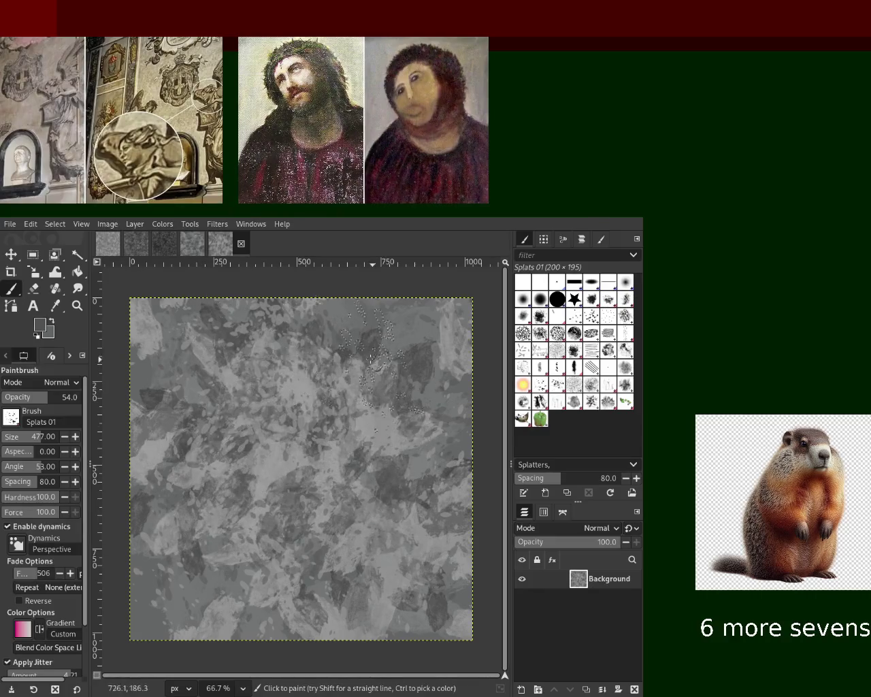
key("ctrl")
key("ctrl")
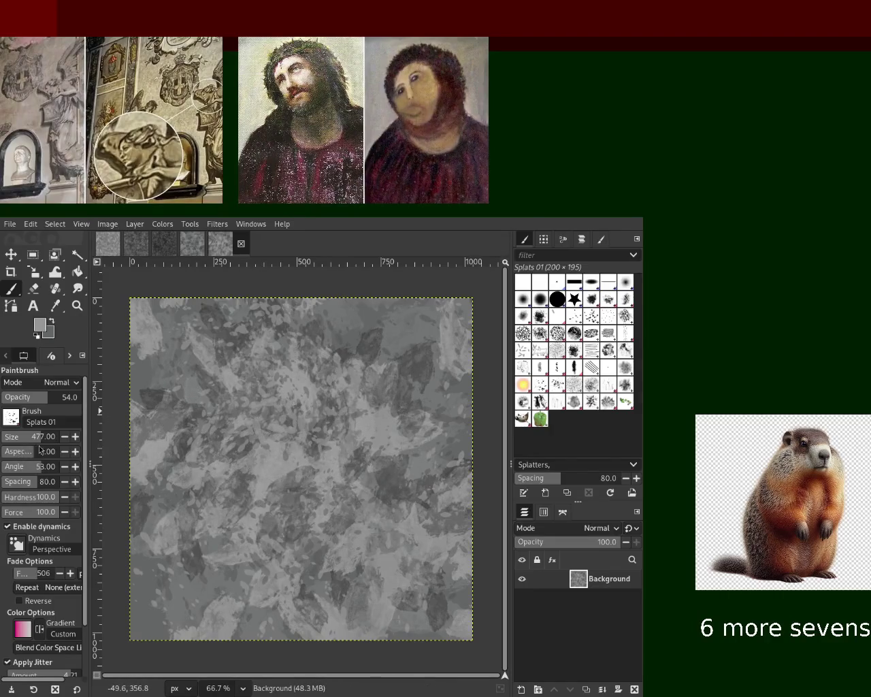
Dab light splats at brush size 696, then set Vegetation 01 to opacity 19
left_click(41, 440)
left_click(159, 428)
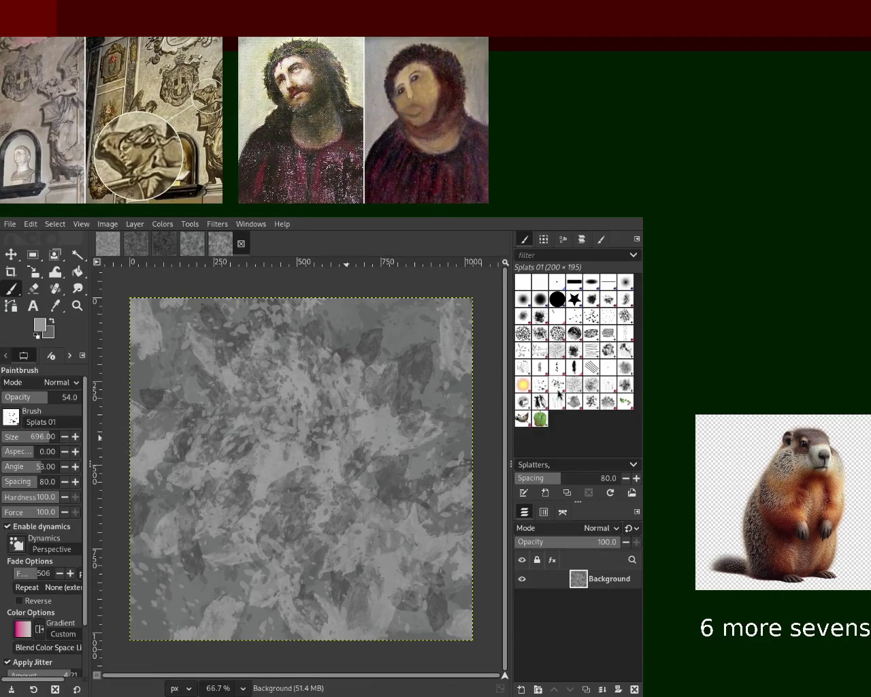
left_click(591, 406)
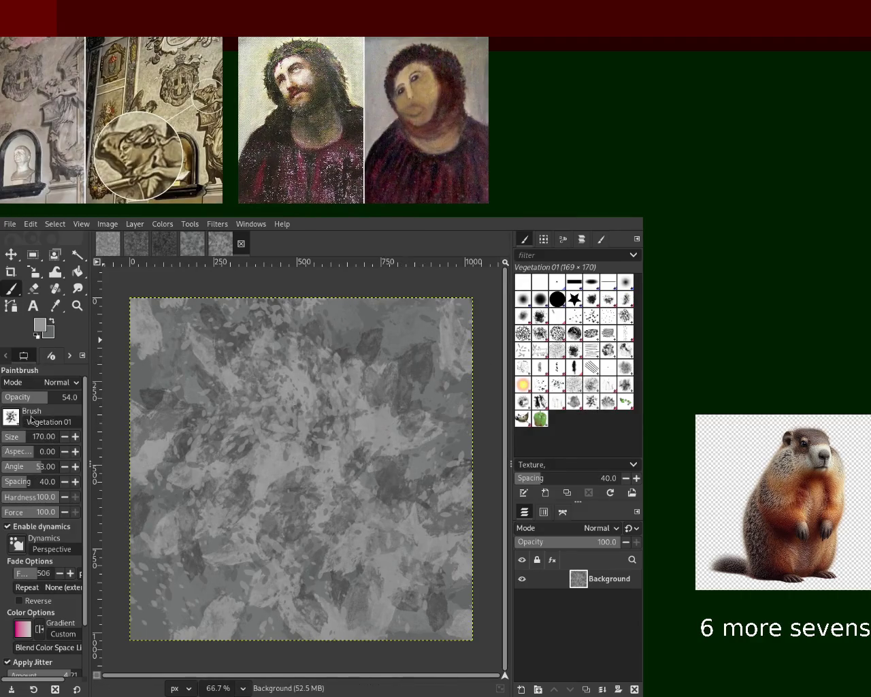
left_click_drag(23, 399, 17, 400)
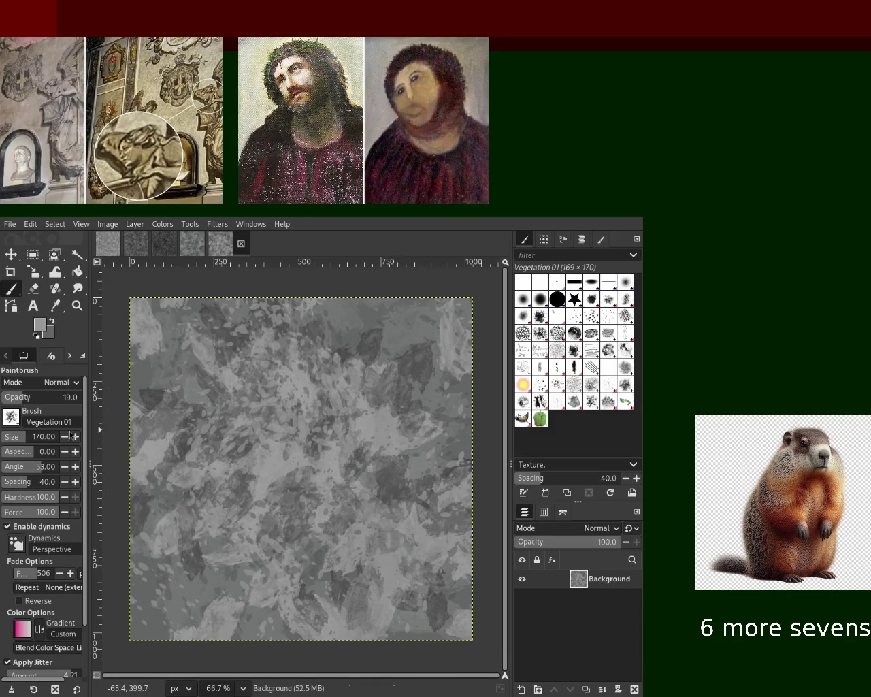
Stipple Texture Hose 01 dabs at opacity 33 across the centre of the stone image
left_click(27, 400)
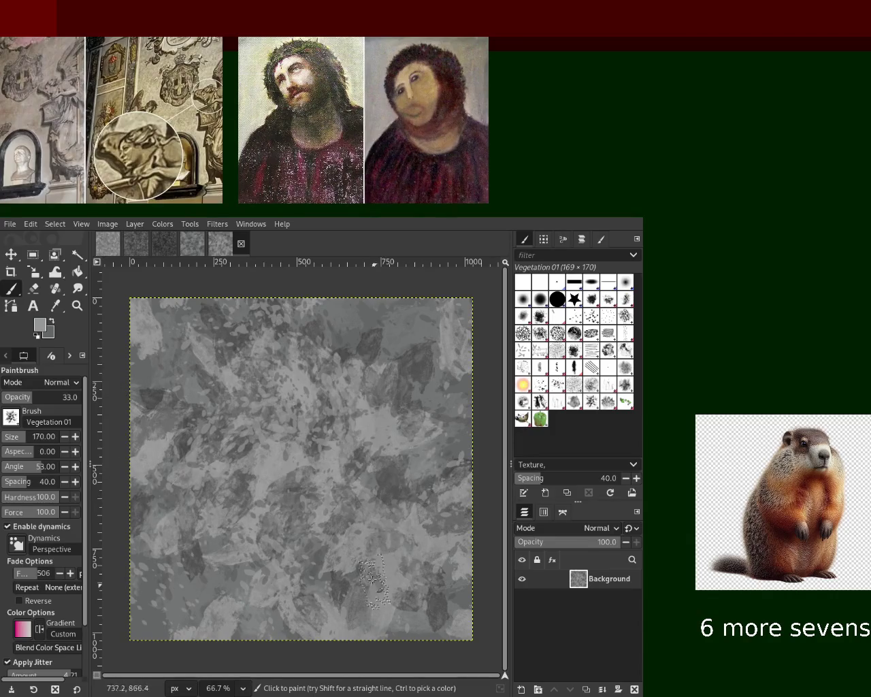
left_click(564, 406)
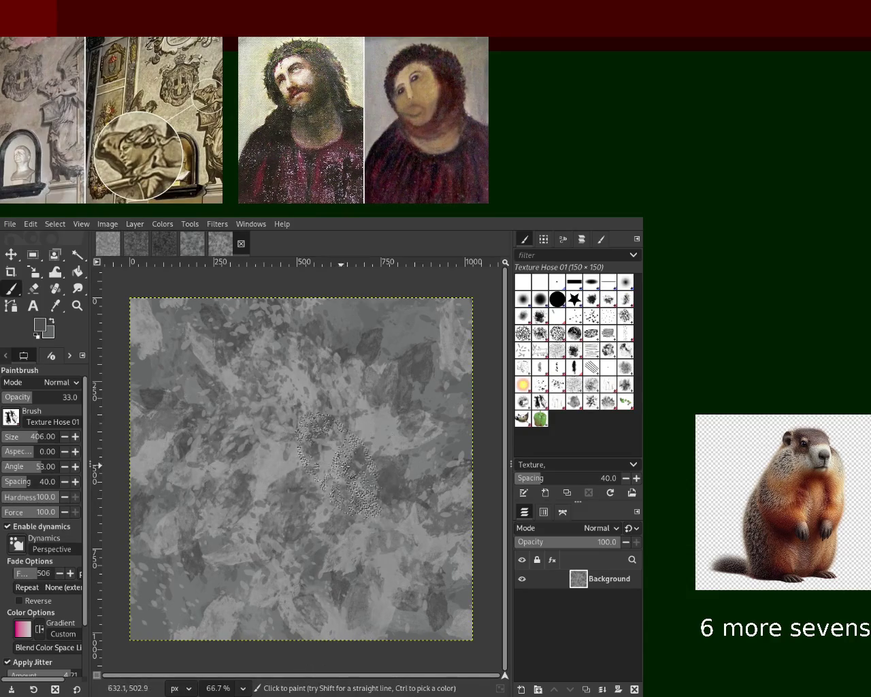
left_click(331, 433)
mouse_move(277, 398)
left_mouse_down()
mouse_move(272, 331)
mouse_move(352, 563)
mouse_move(311, 477)
left_mouse_up()
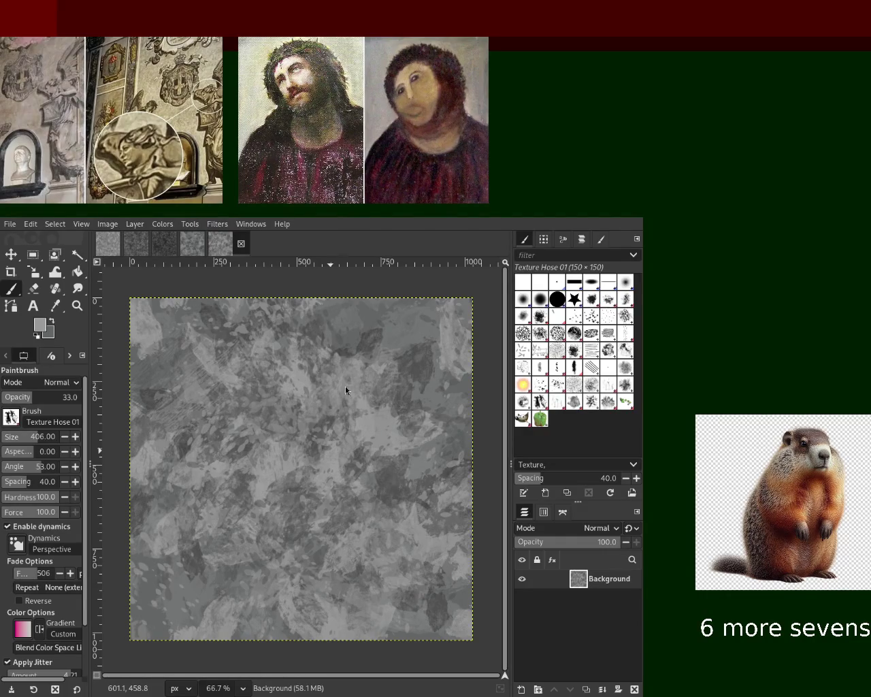
left_click_drag(400, 364, 379, 458)
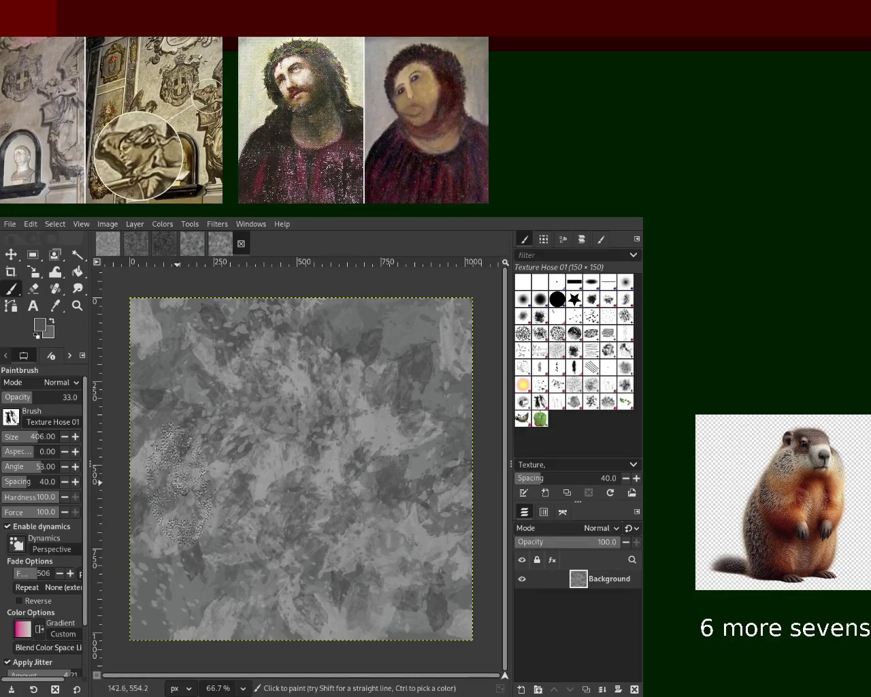
Stipple lighter grey dabs toward the lower right and choose Bristles 01
left_click(252, 476, "ctrl")
mouse_move(253, 480)
left_mouse_down()
mouse_move(383, 573)
mouse_move(393, 647)
mouse_move(247, 612)
left_mouse_up()
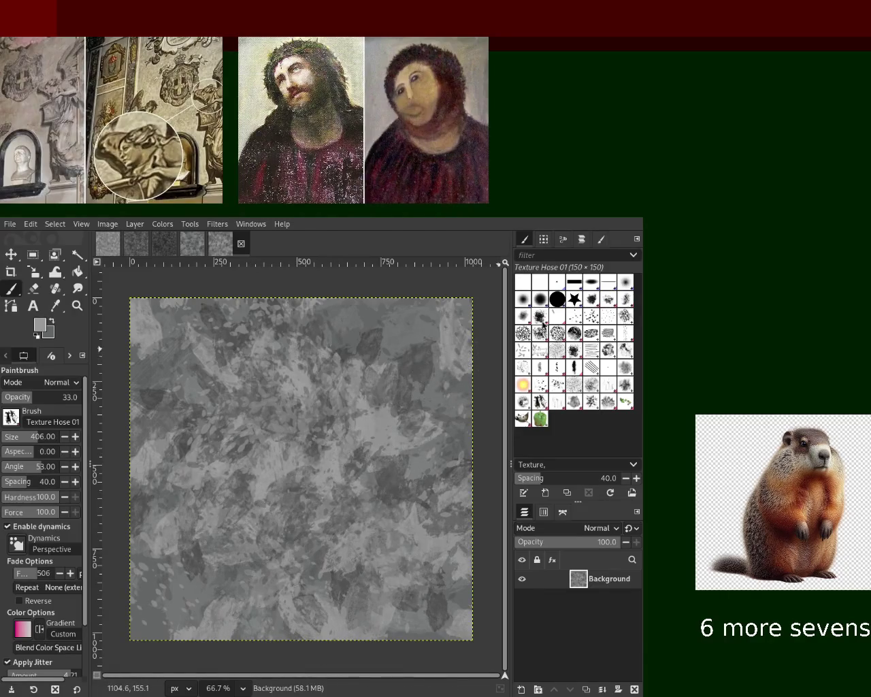
left_click(538, 329)
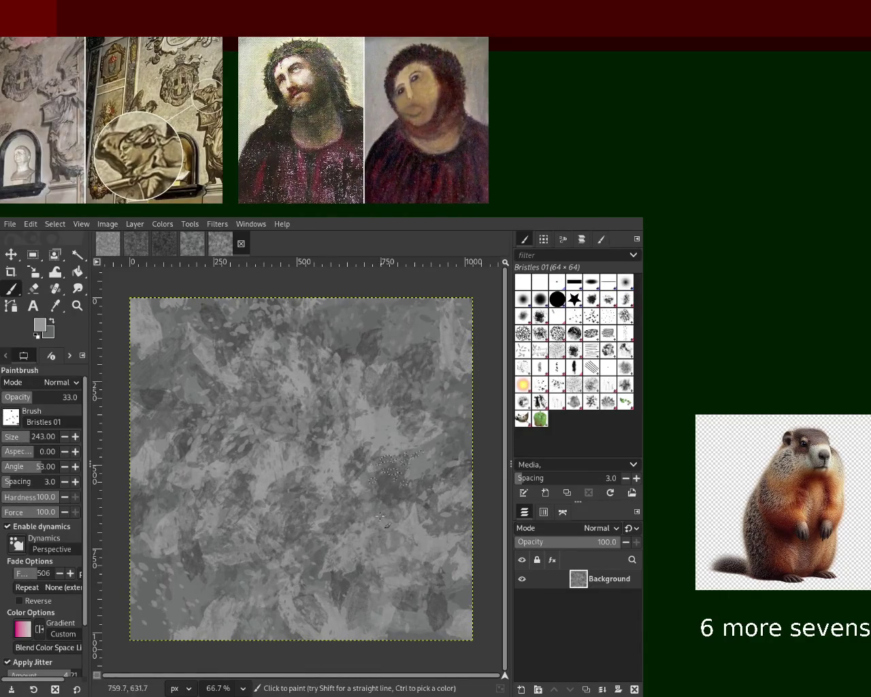
Paint darker Bristles 01 strokes, then stamp Texture Hose 03 patches at size 300, opacity 56
left_click(355, 346, "ctrl")
left_click_drag(355, 346, 375, 335)
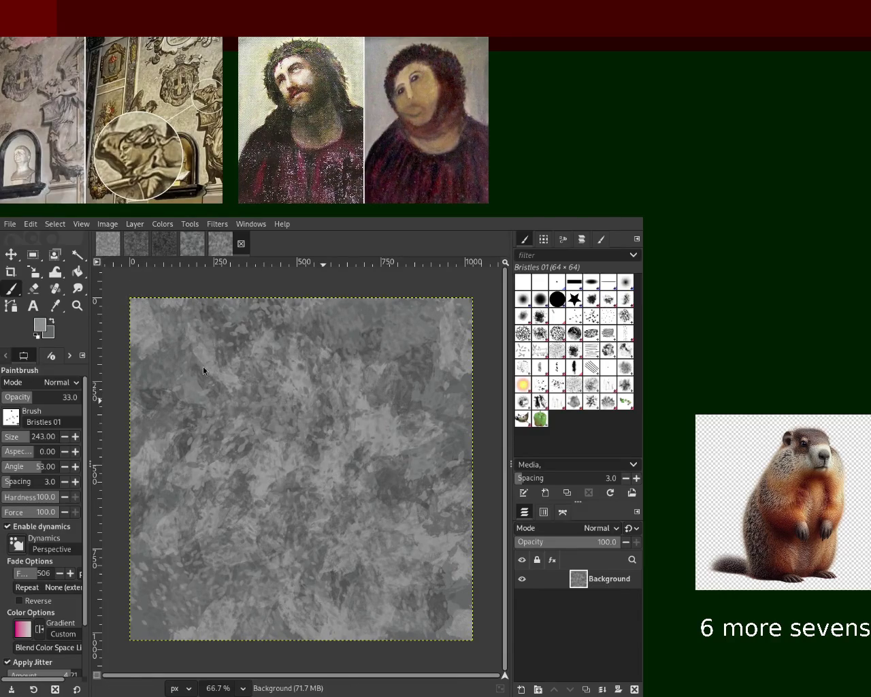
left_click(557, 369)
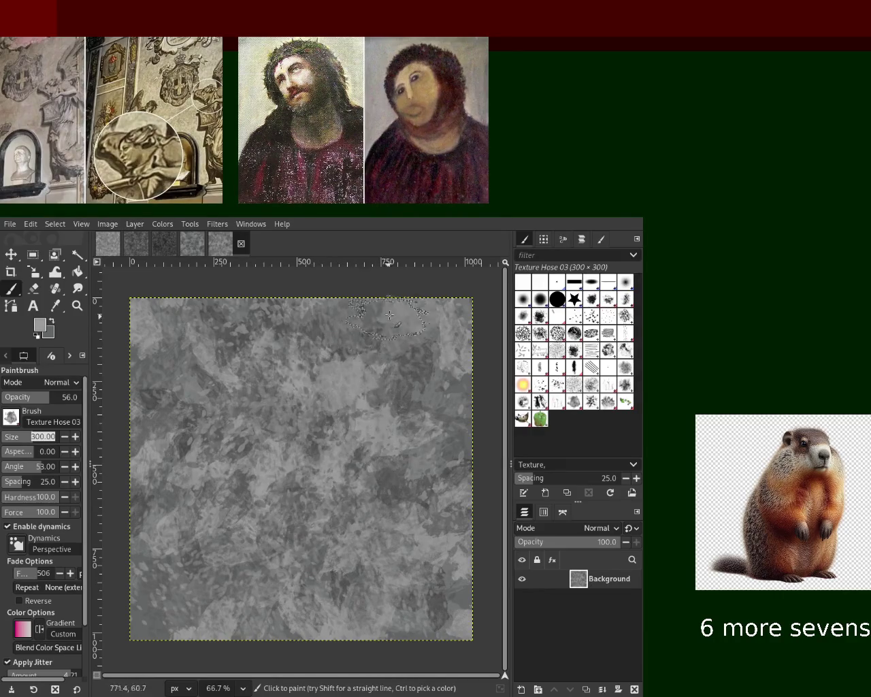
left_click(277, 556)
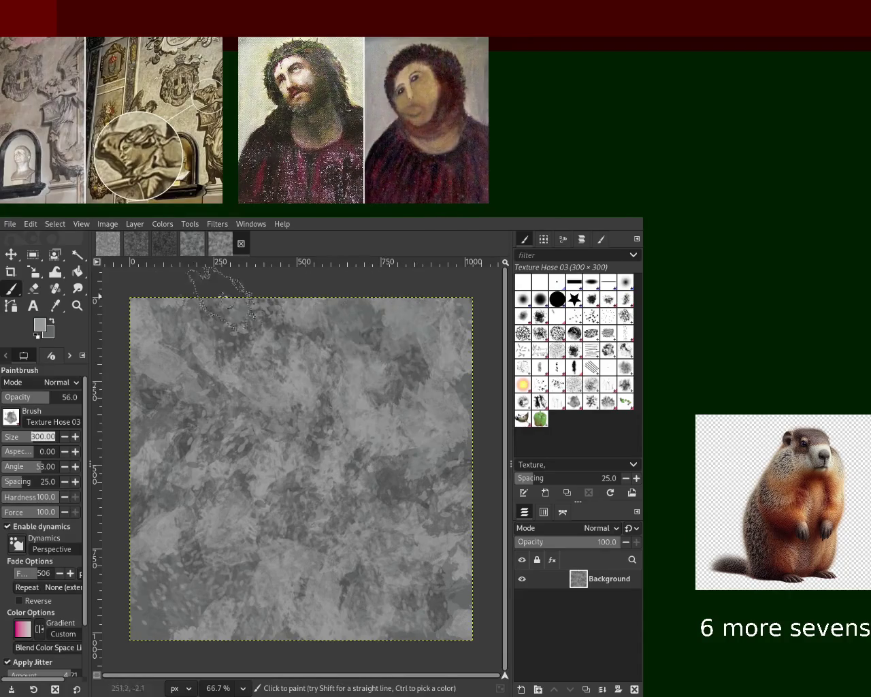
left_click(388, 367)
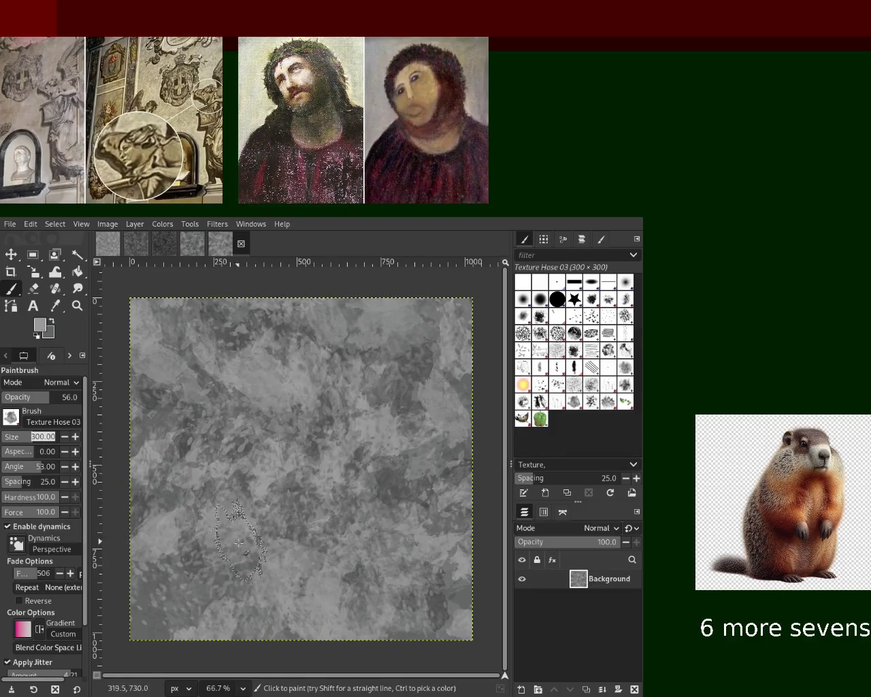
mouse_move(297, 599)
left_mouse_down()
mouse_move(173, 395)
mouse_move(307, 454)
mouse_move(355, 492)
mouse_move(288, 608)
left_mouse_up()
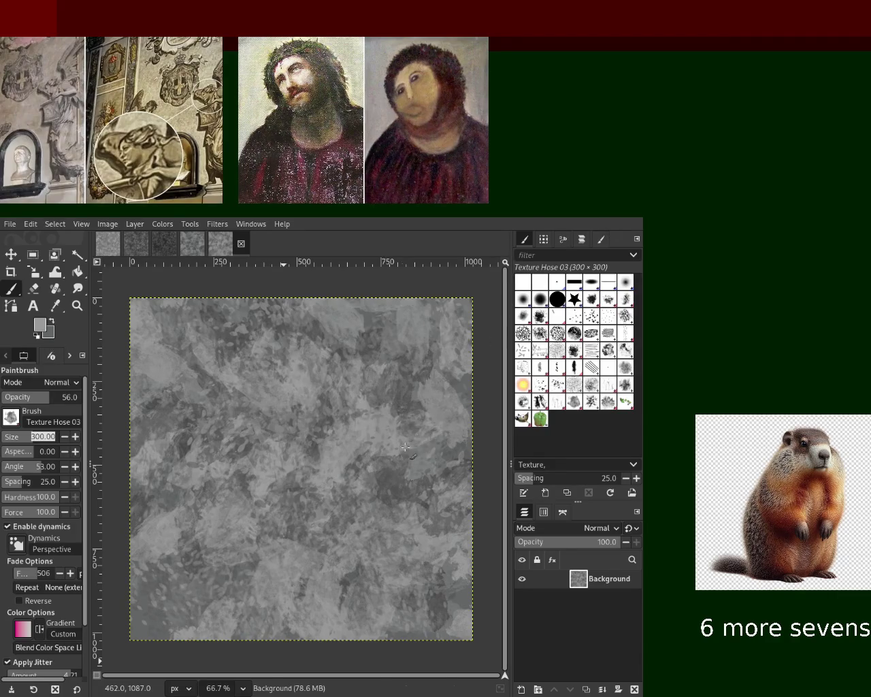
Zoom in to inspect the texture, zoom back out, and reselect Bristles 01
left_click(77, 306)
double_click(313, 456)
double_click(313, 456, "ctrl")
left_click(386, 446)
left_click(590, 329)
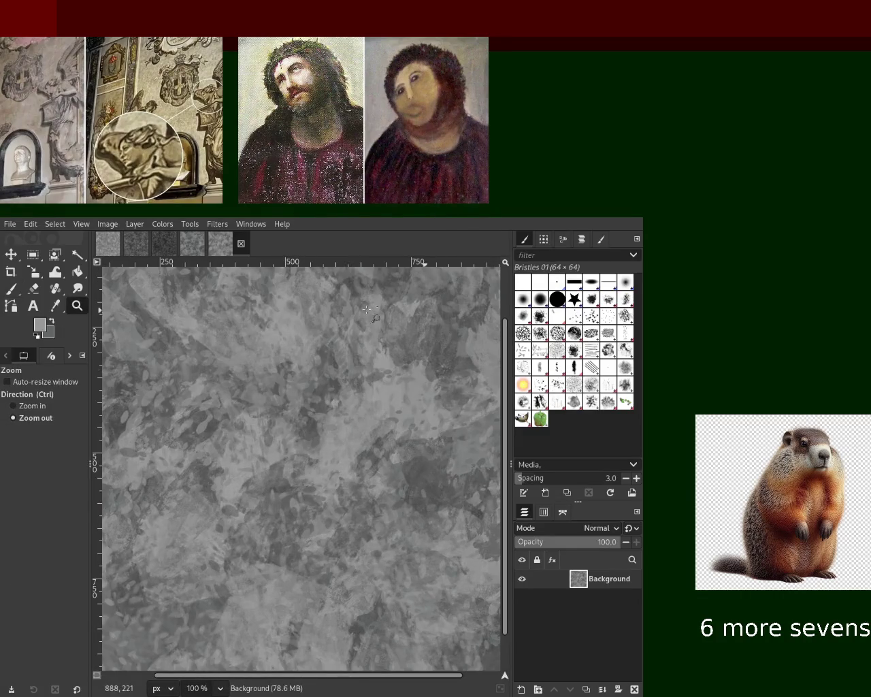
Paint light bristle strokes on the upper middle and zoom to fit the image
left_click(11, 288)
left_click_drag(436, 361, 314, 391)
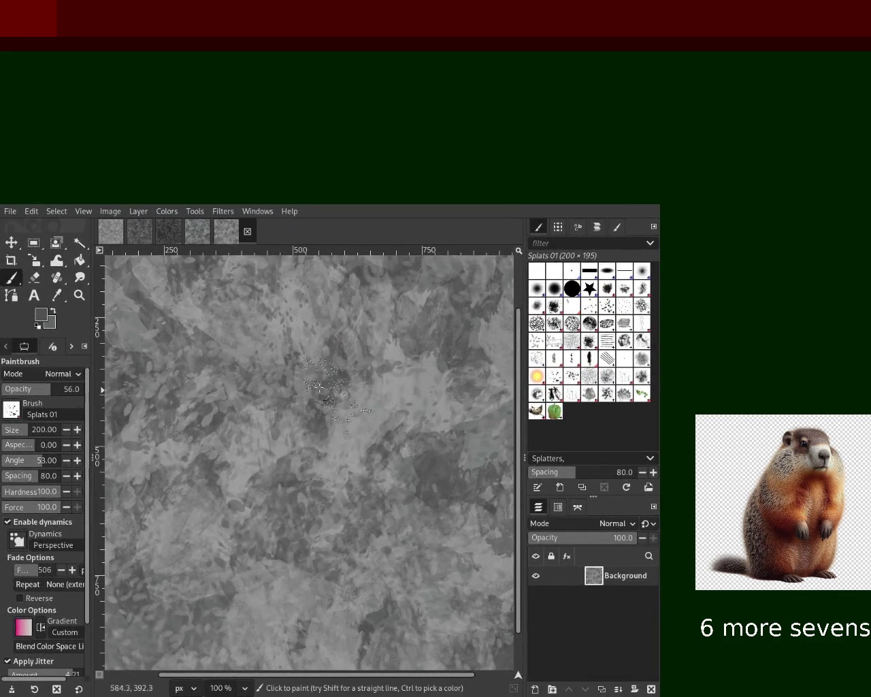
key("z")
scroll(272, 360, "down", 3)
scroll(345, 386, "up", 1)
scroll(344, 386, "up", 1)
Undo back to the earlier leafy version and delete the Background layer
key("ctrl+z")
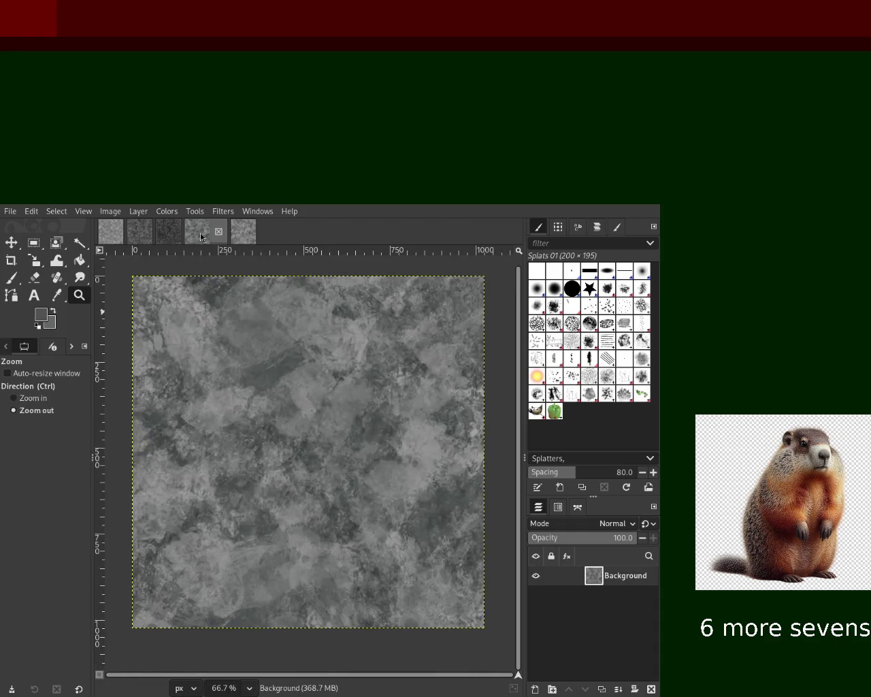
key("ctrl+y")
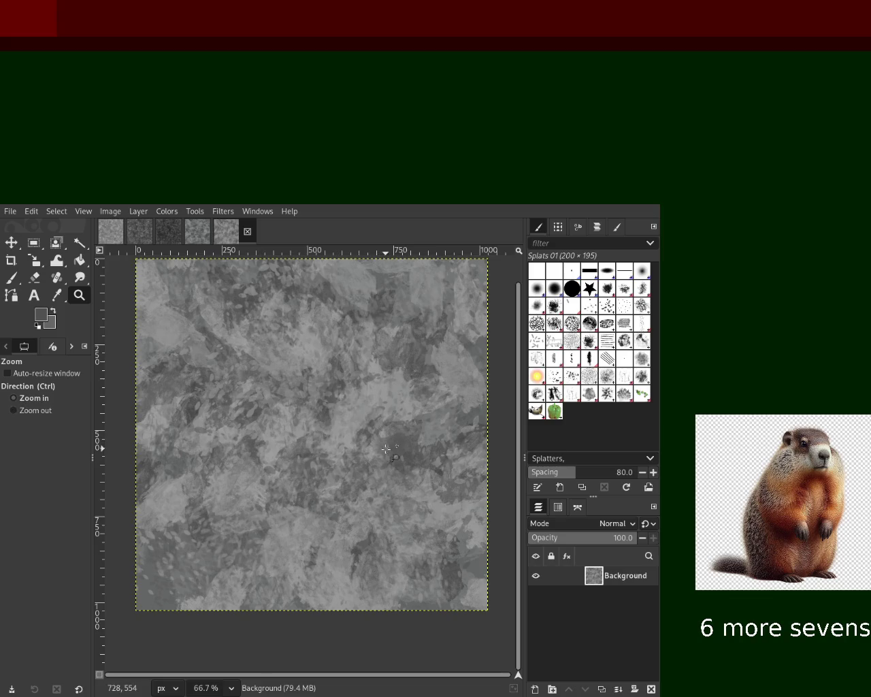
key("ctrl+z")
key("ctrl+z")
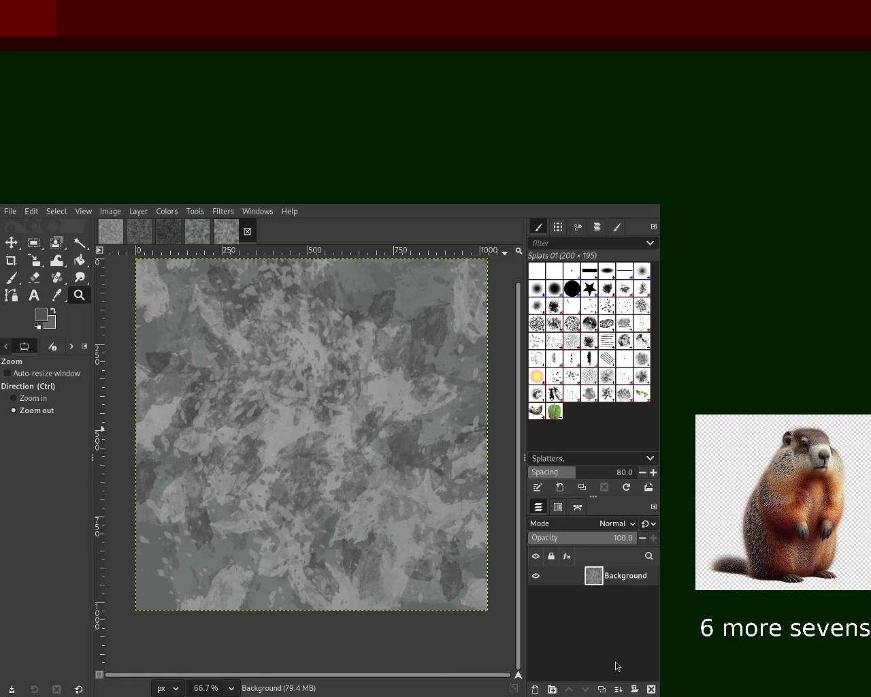
left_click(651, 689)
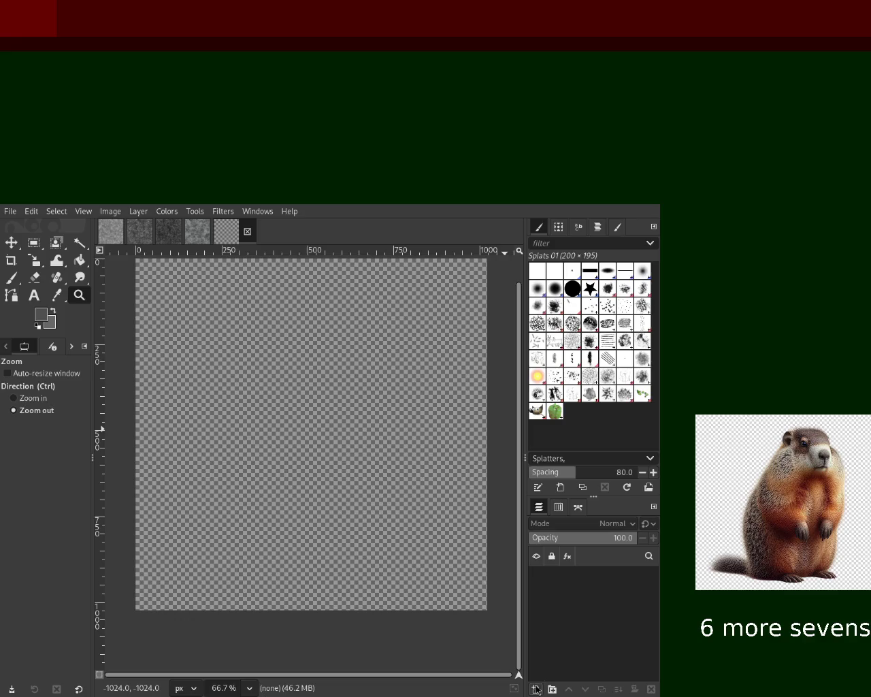
Add a new empty transparent layer called Layer, then select Bucket Fill
key("shift+ctrl+n")
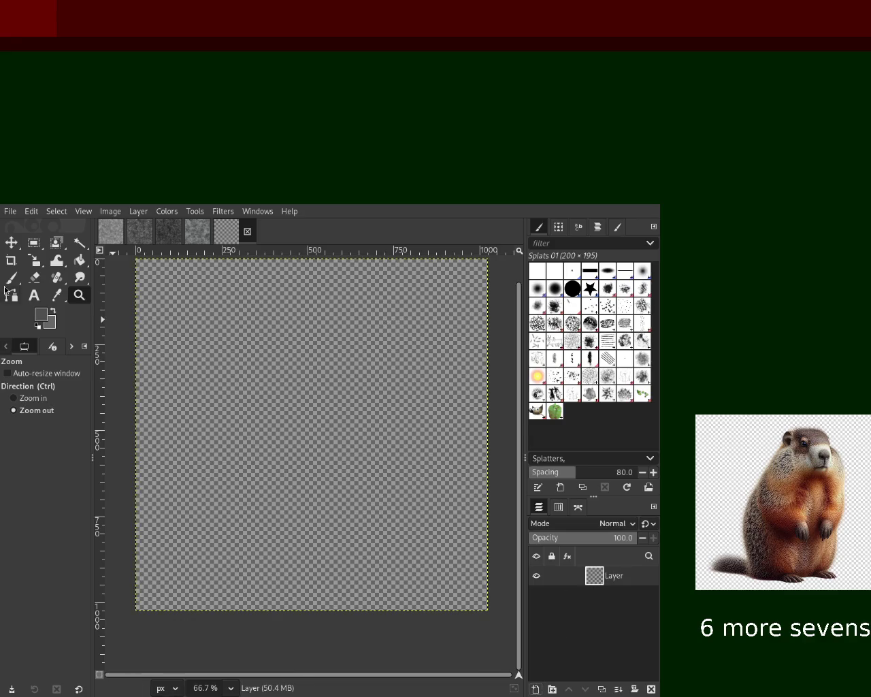
left_click(77, 262)
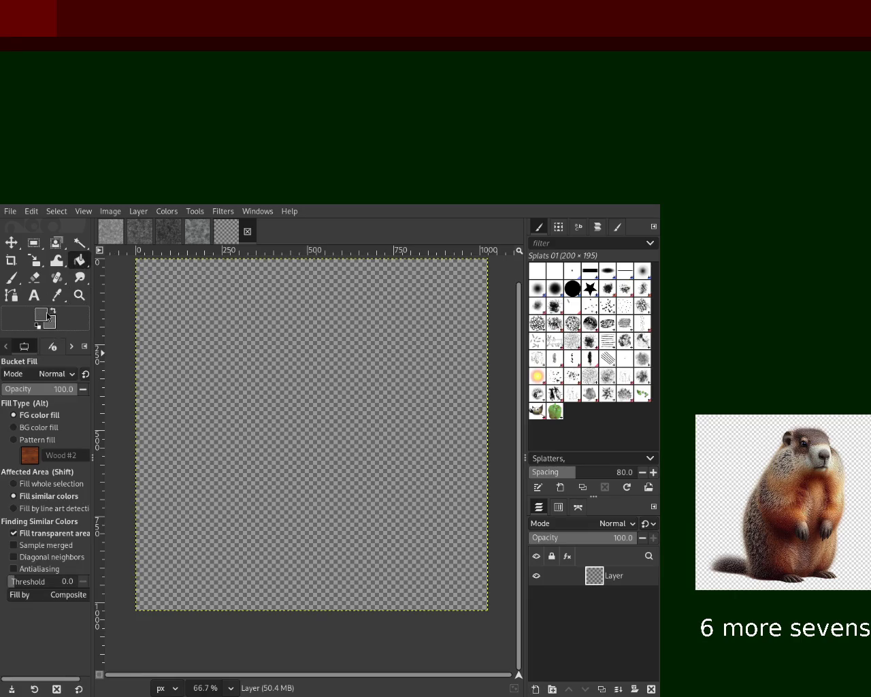